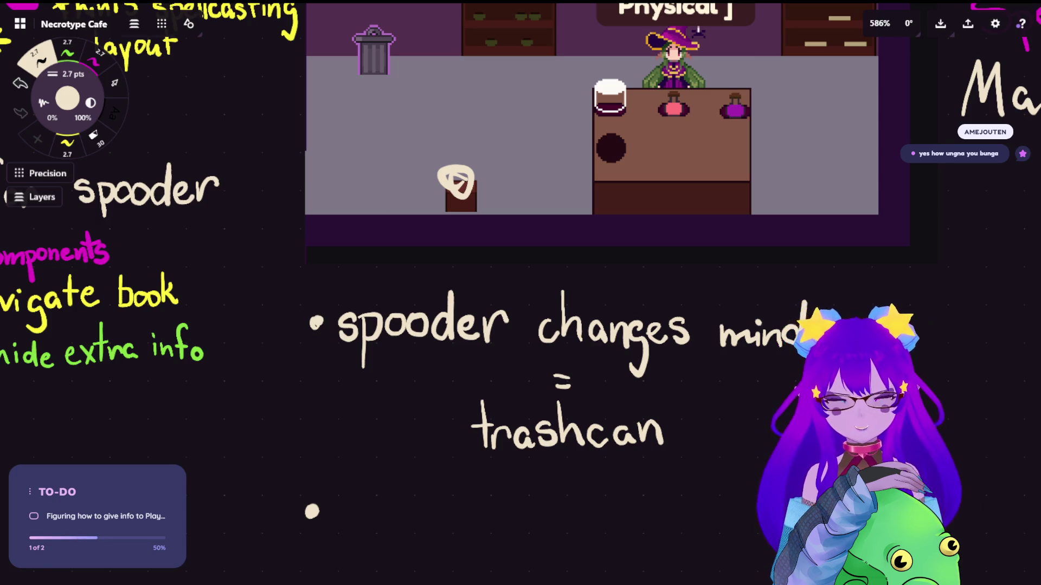
- Lasso-copy the handwritten word 'spooder' and place the duplicate below the 'trashcan' note
scroll(743, 407, "down", 3)
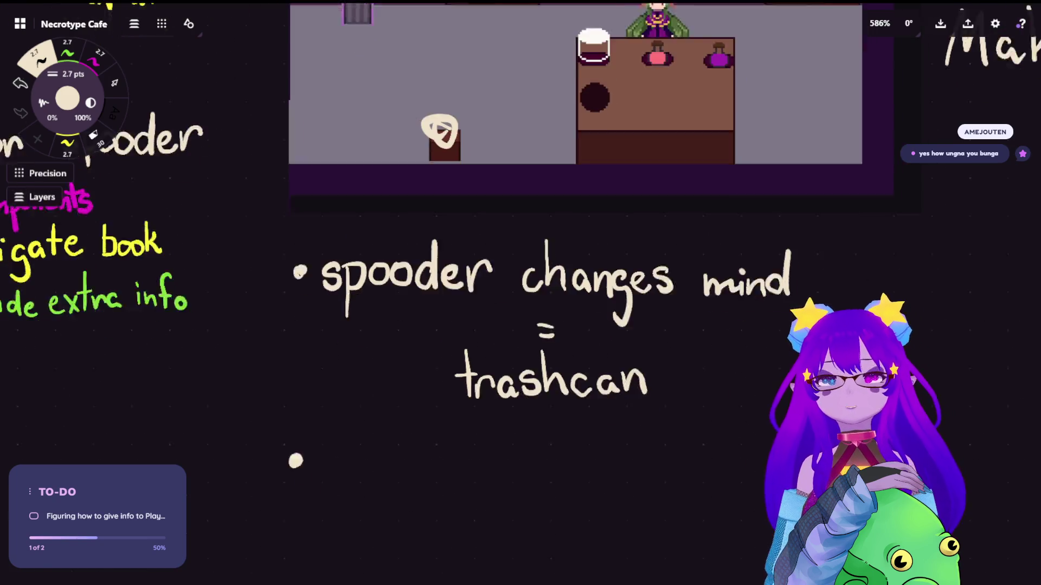
scroll(520, 293, "up", 3)
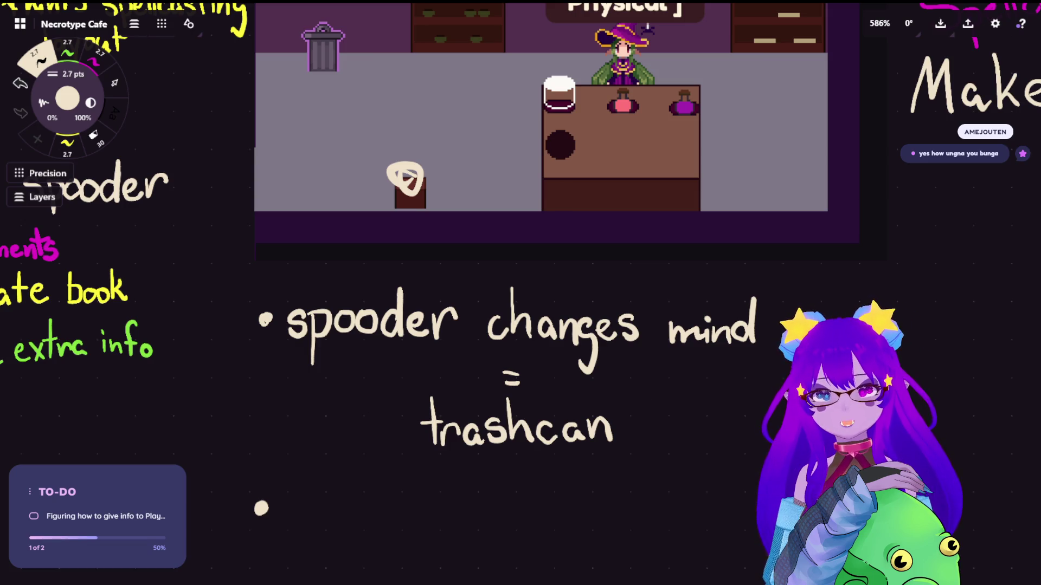
left_click(125, 99)
mouse_move(453, 302)
left_mouse_down()
mouse_move(291, 322)
mouse_move(445, 330)
left_mouse_up()
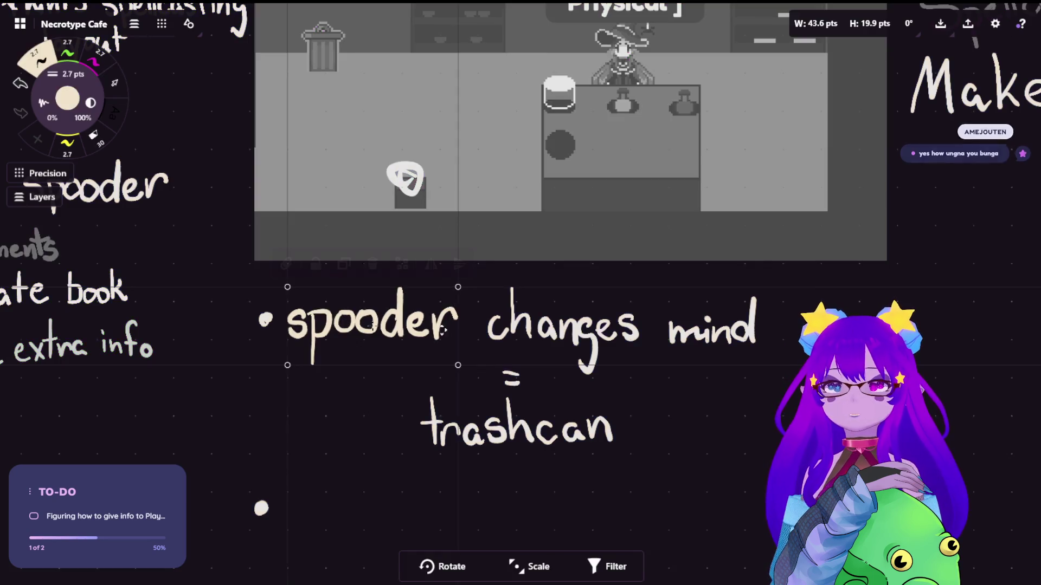
key("ctrl+c")
key("ctrl+v")
left_click_drag(504, 417, 437, 512)
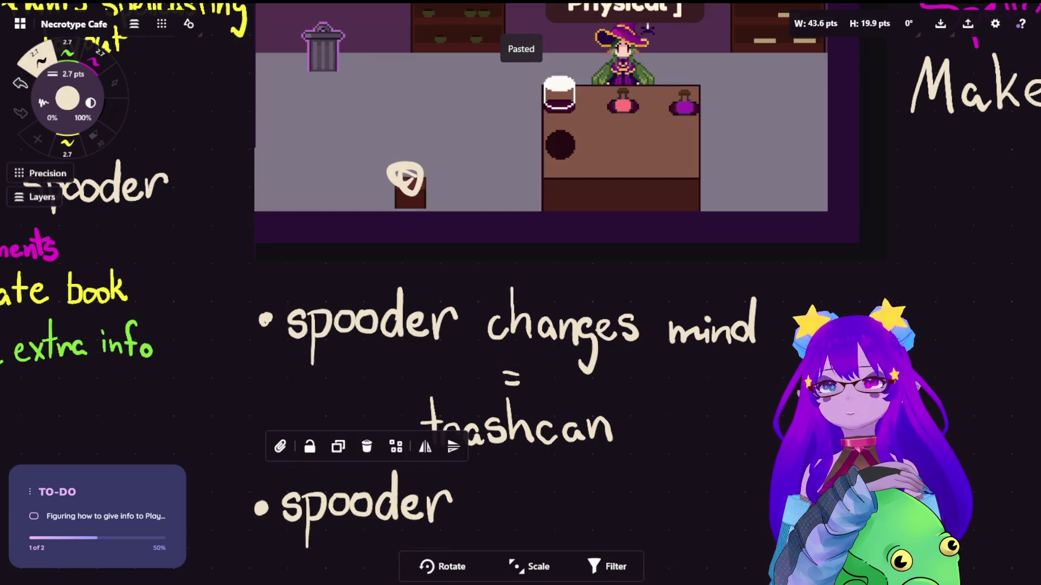
left_click(533, 134)
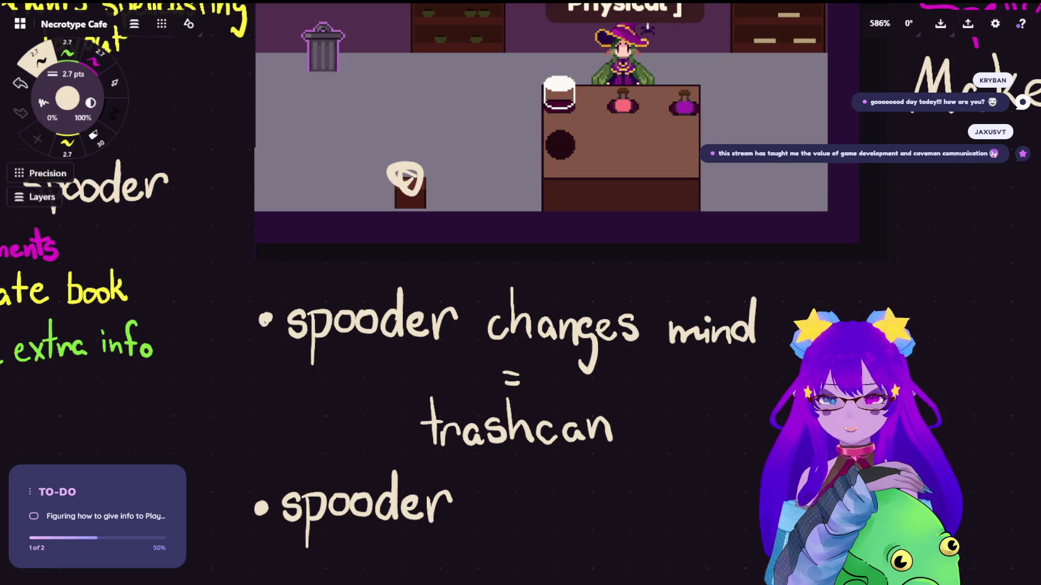
left_click_drag(585, 291, 604, 199)
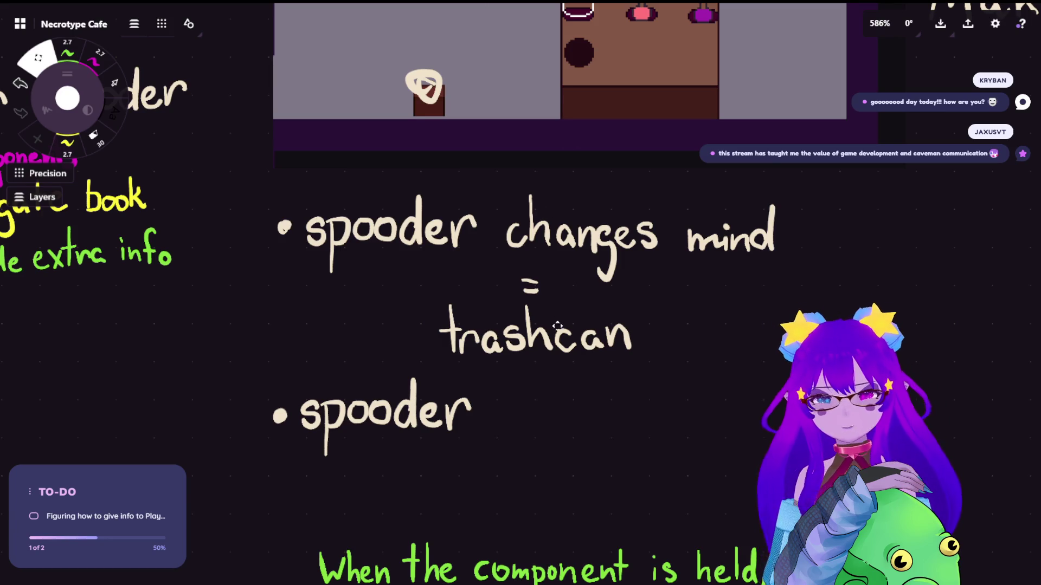
left_click_drag(557, 327, 563, 309)
left_click(60, 54)
left_click(41, 60)
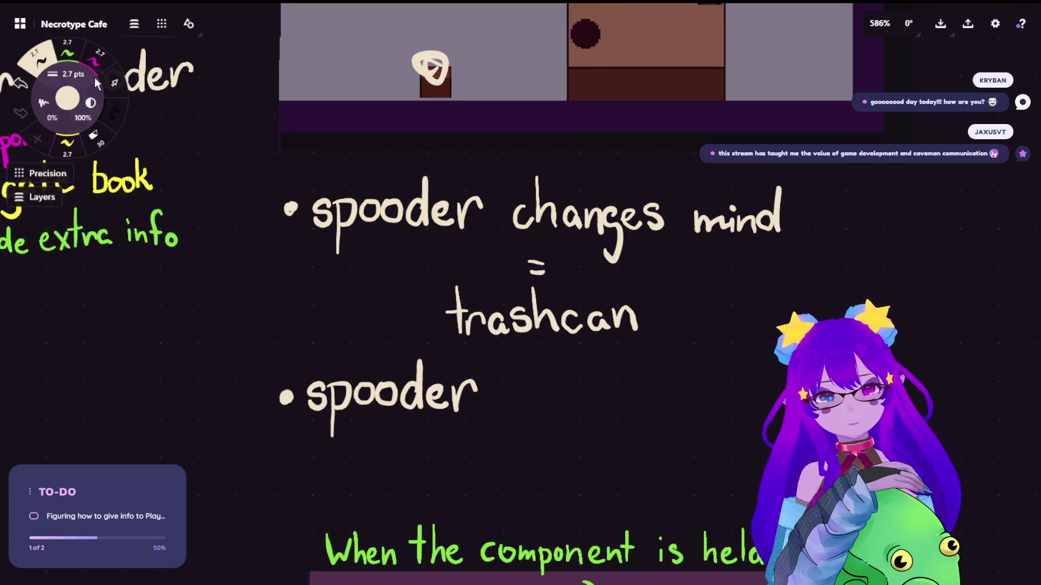
mouse_move(125, 162)
left_mouse_down()
mouse_move(109, 54)
mouse_move(378, 192)
mouse_move(626, 338)
left_mouse_up()
scroll(458, 226, "up", 6)
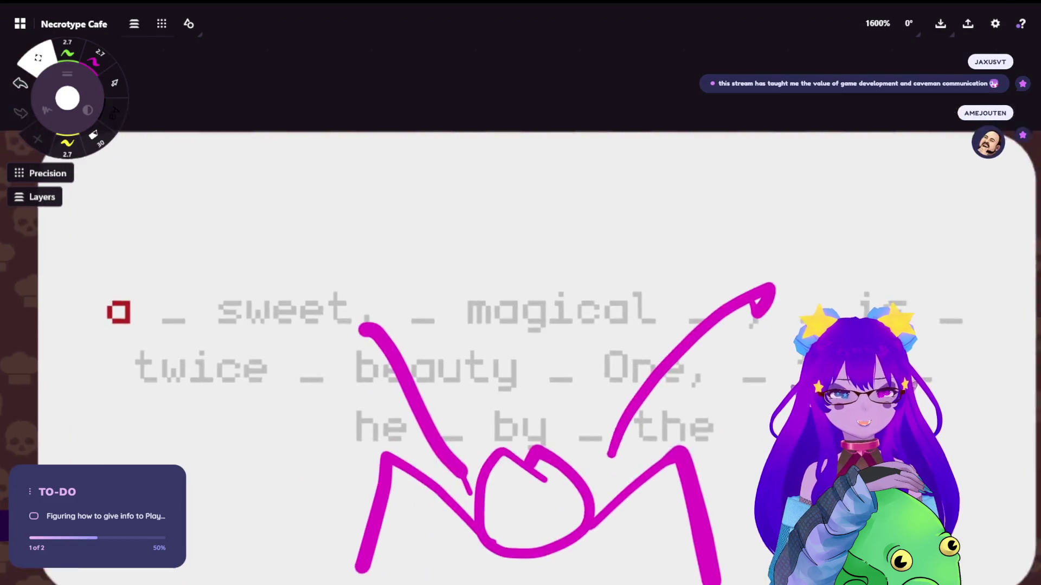
scroll(343, 81, "down", 15)
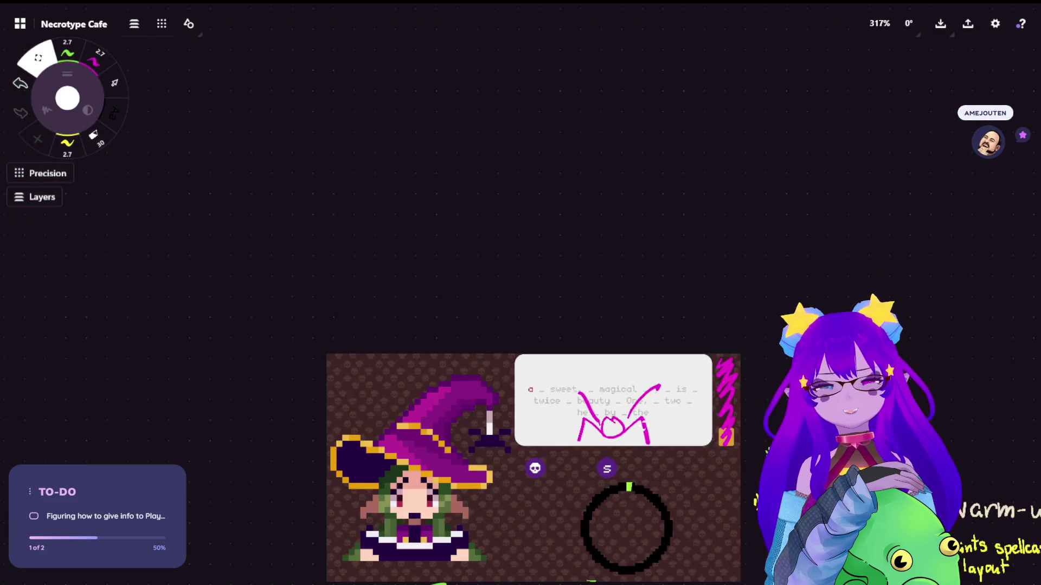
scroll(705, 309, "up", 12)
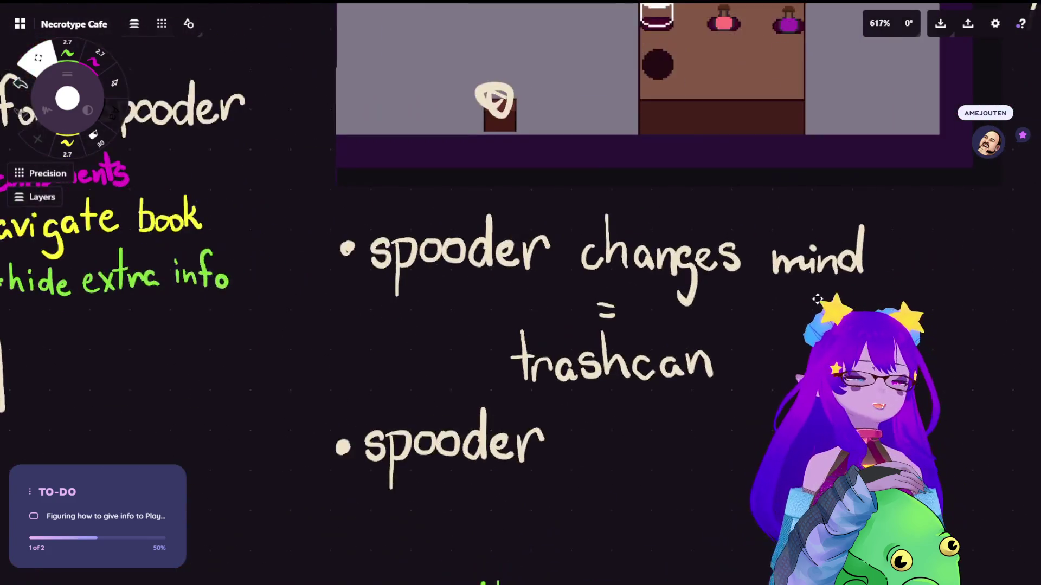
mouse_move(412, 405)
left_mouse_down()
mouse_move(273, 260)
mouse_move(314, 282)
mouse_move(341, 344)
left_mouse_up()
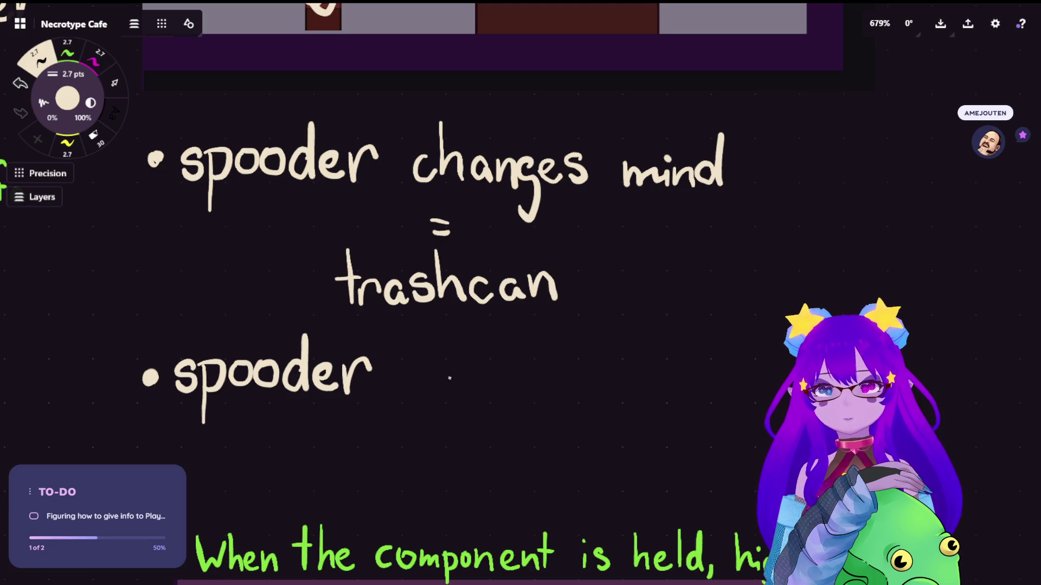
mouse_move(426, 366)
left_mouse_down()
mouse_move(420, 407)
mouse_move(404, 398)
left_mouse_up()
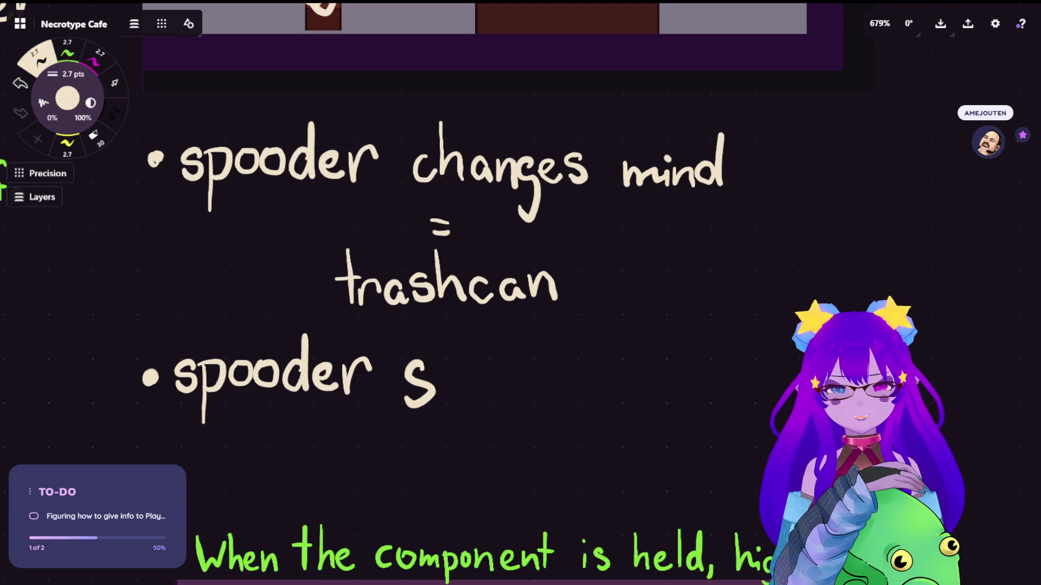
- Handwrite 'saves for later' after the second 'spooder' in cream, undoing stray letters
mouse_move(457, 380)
left_mouse_down()
mouse_move(458, 406)
mouse_move(484, 404)
left_mouse_up()
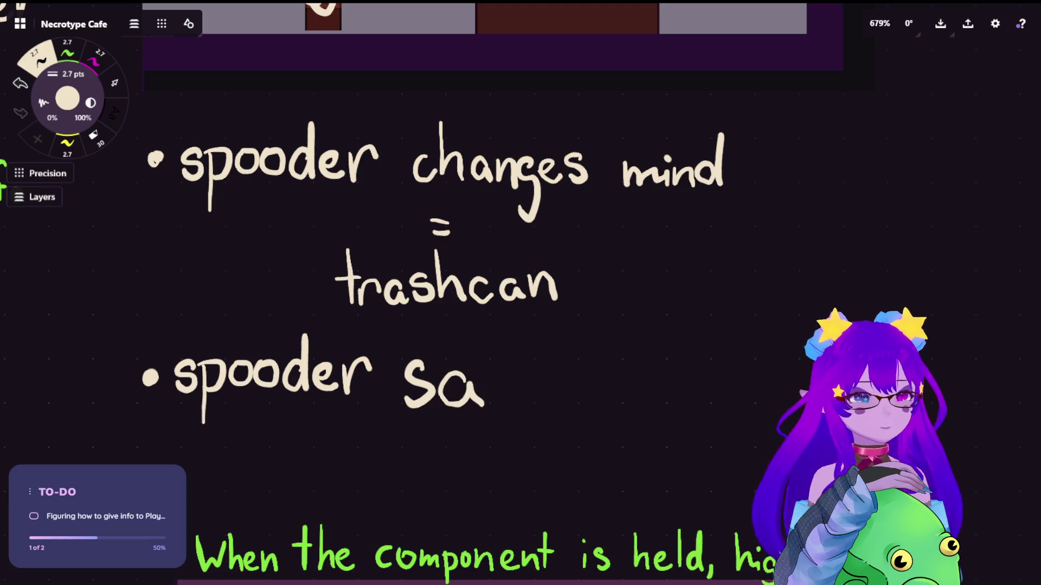
key("ctrl+z")
mouse_move(457, 380)
left_mouse_down()
mouse_move(447, 400)
mouse_move(480, 409)
left_mouse_up()
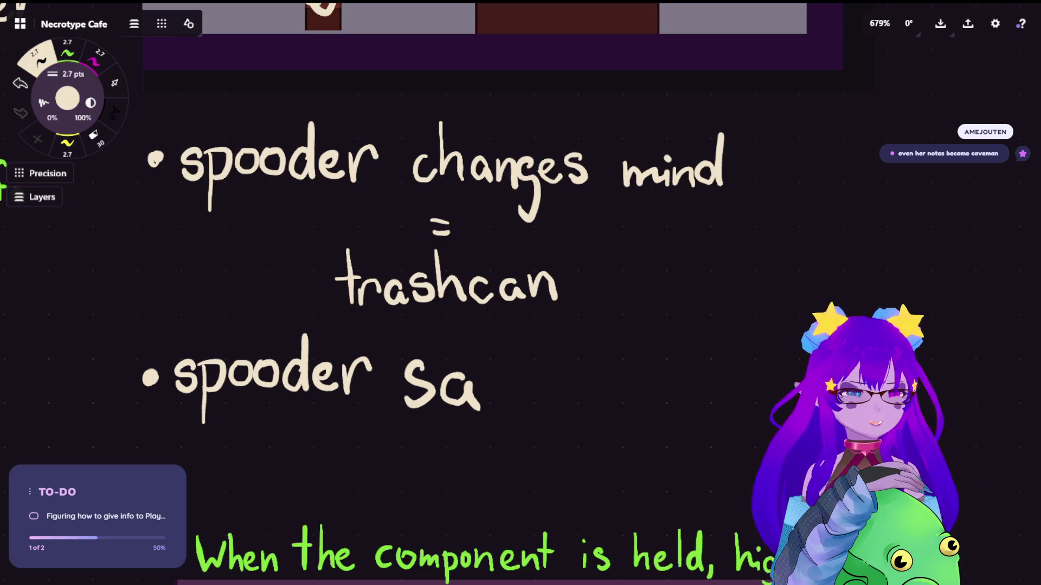
key("ctrl+z")
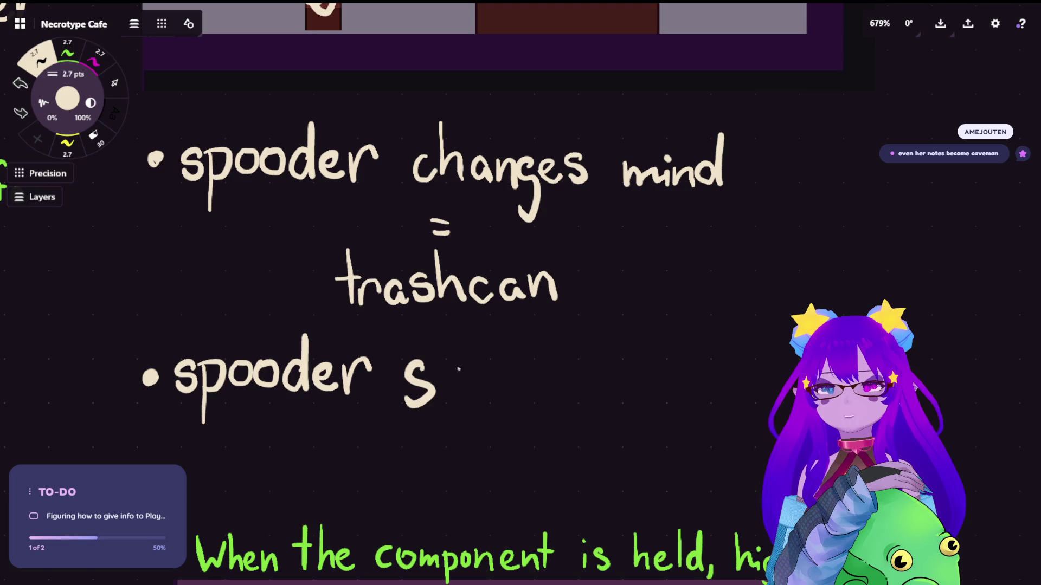
mouse_move(467, 379)
left_mouse_down()
mouse_move(472, 399)
mouse_move(496, 374)
mouse_move(518, 401)
mouse_move(530, 387)
mouse_move(520, 401)
left_mouse_up()
mouse_move(592, 362)
left_mouse_down()
mouse_move(585, 340)
mouse_move(587, 397)
mouse_move(597, 378)
mouse_move(640, 379)
left_mouse_up()
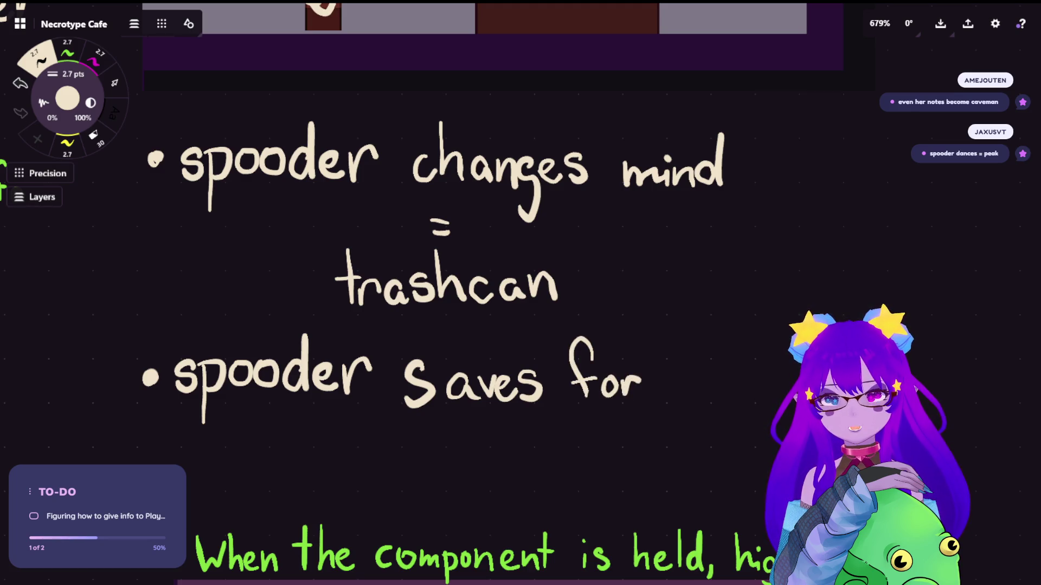
mouse_move(672, 344)
left_mouse_down()
mouse_move(669, 400)
mouse_move(693, 383)
mouse_move(702, 401)
left_mouse_up()
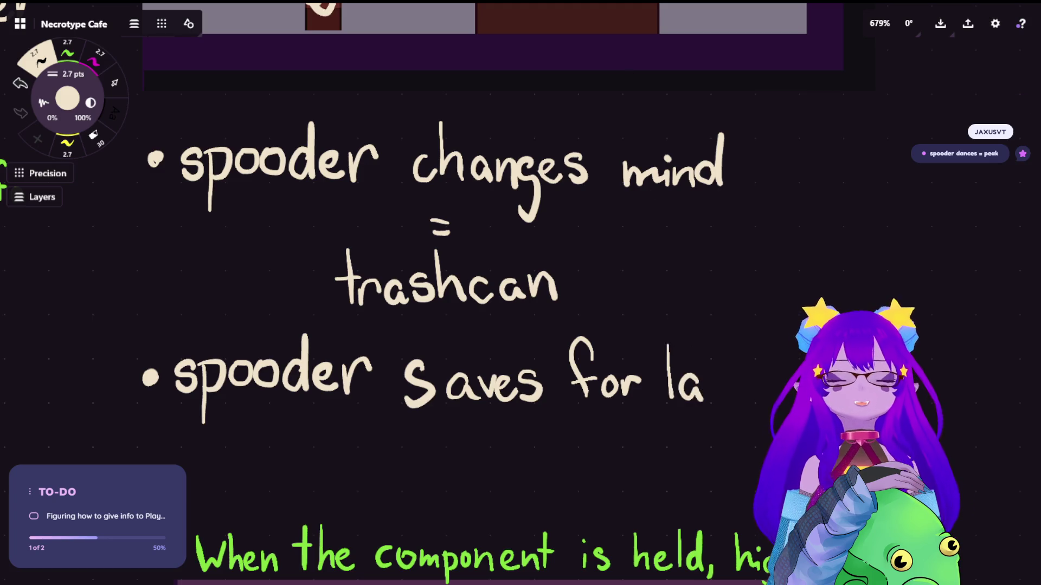
mouse_move(713, 324)
left_mouse_down()
mouse_move(694, 374)
mouse_move(694, 315)
left_mouse_up()
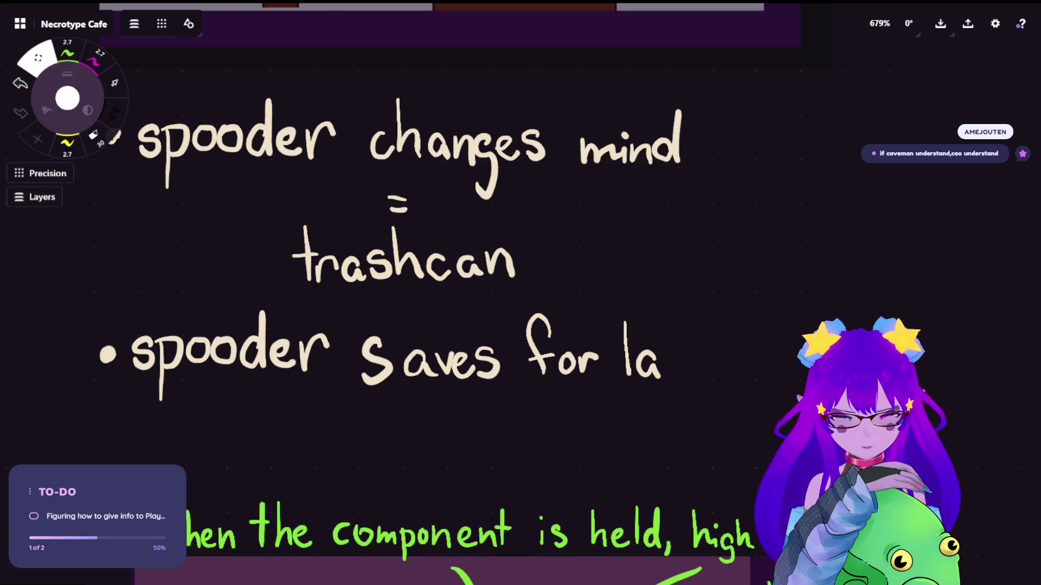
key("Escape")
mouse_move(670, 329)
left_mouse_down()
mouse_move(677, 376)
mouse_move(682, 350)
mouse_move(703, 376)
mouse_move(687, 371)
mouse_move(710, 370)
left_mouse_up()
key("ctrl+z")
key("ctrl+z")
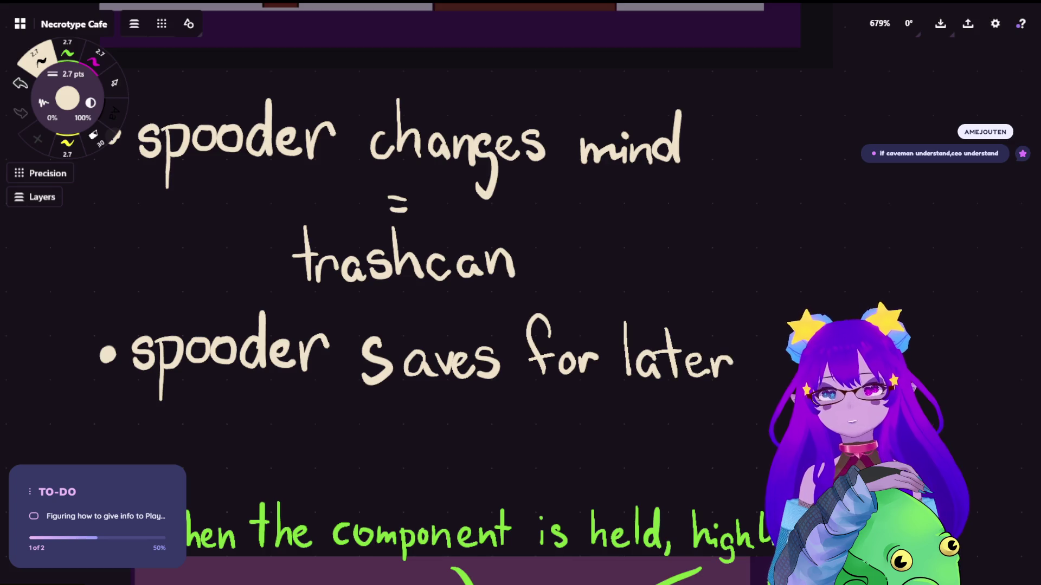
- Lasso the words 'saves for later' and nudge them up and left
left_click(114, 83)
mouse_move(780, 313)
left_mouse_down()
mouse_move(555, 306)
mouse_move(352, 364)
left_mouse_up()
left_click_drag(652, 440, 644, 431)
left_click(644, 430)
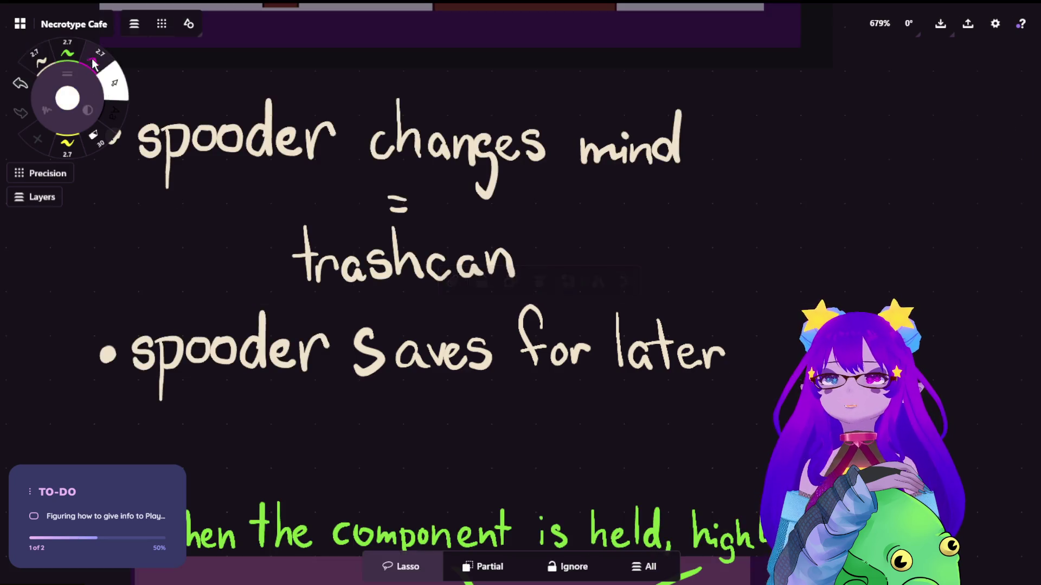
- Write '= shelf' below 'saves' with the cream pen, undoing miswritten strokes
left_click(40, 60)
mouse_move(408, 391)
left_mouse_down()
mouse_move(434, 390)
mouse_move(436, 407)
left_mouse_up()
left_click_drag(363, 433, 348, 462)
key("ctrl+z")
mouse_move(380, 420)
left_mouse_down()
mouse_move(394, 461)
mouse_move(401, 440)
mouse_move(420, 458)
left_mouse_up()
left_click_drag(432, 420, 434, 456)
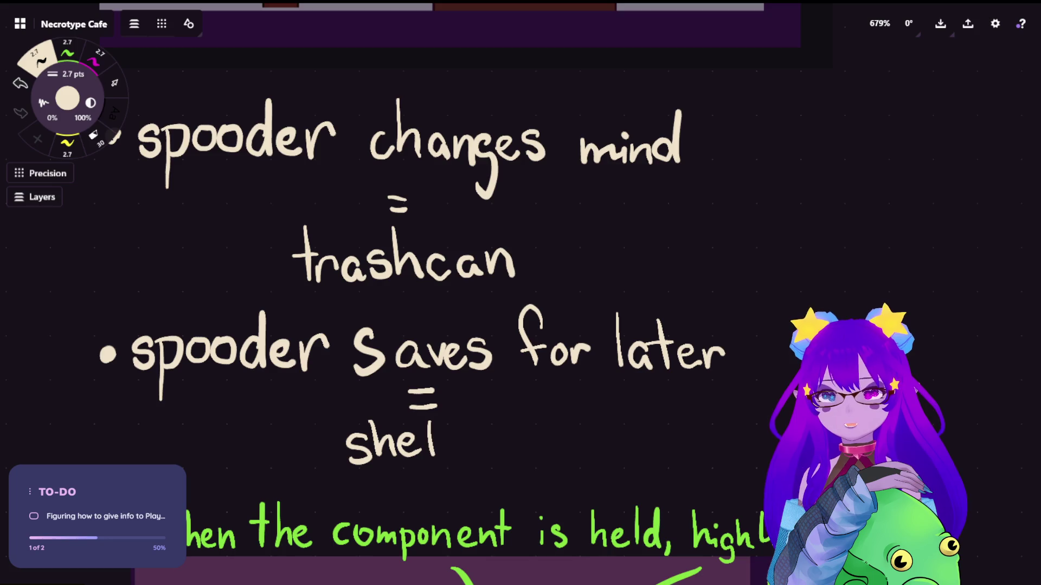
mouse_move(465, 417)
left_mouse_down()
mouse_move(451, 460)
mouse_move(466, 440)
left_mouse_up()
key("ctrl+z")
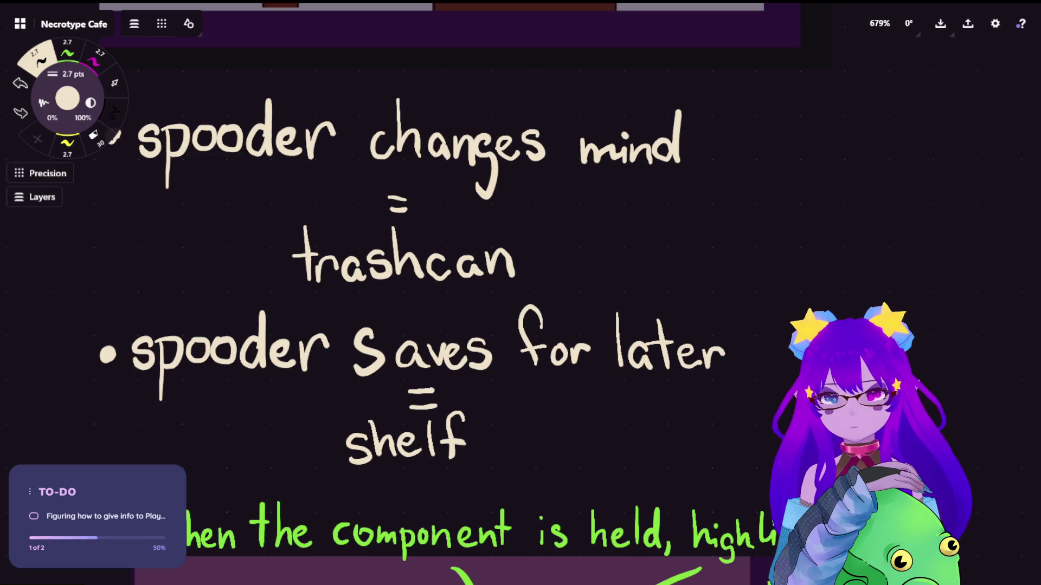
scroll(412, 293, "down", 2)
scroll(660, 184, "down", 5)
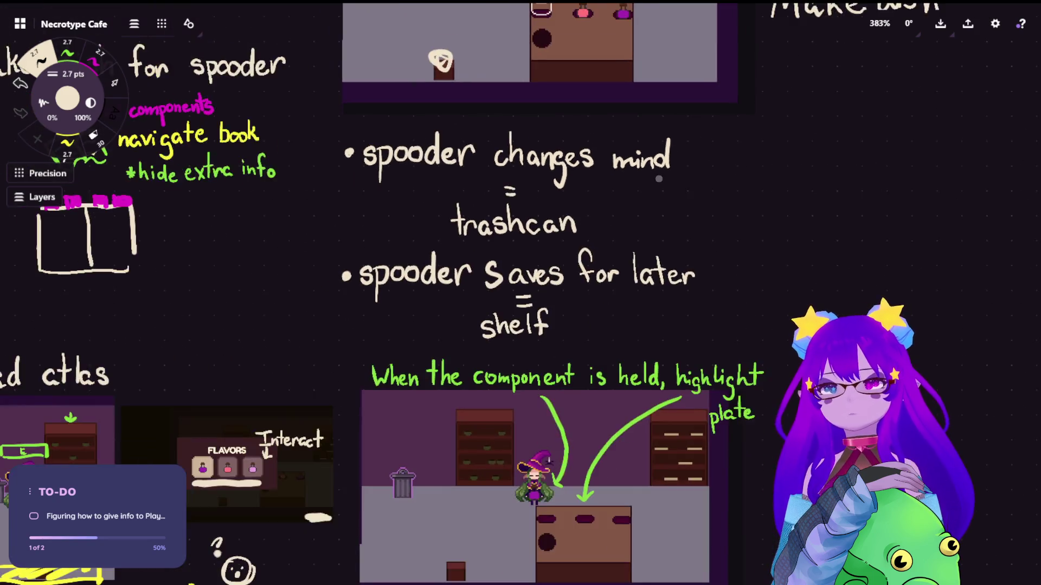
scroll(659, 184, "down", 3)
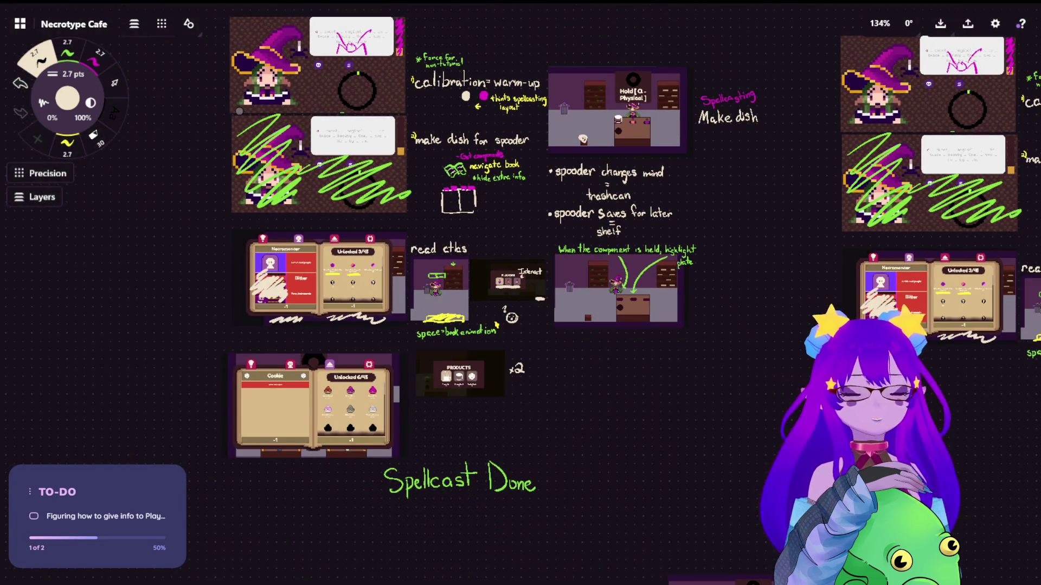
scroll(280, 323, "up", 10)
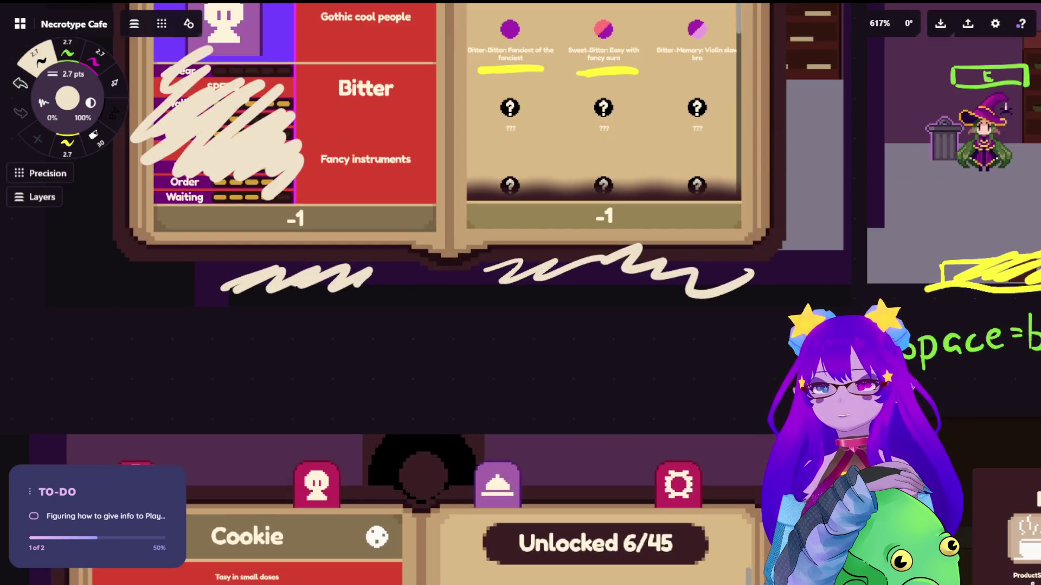
scroll(416, 266, "down", 10)
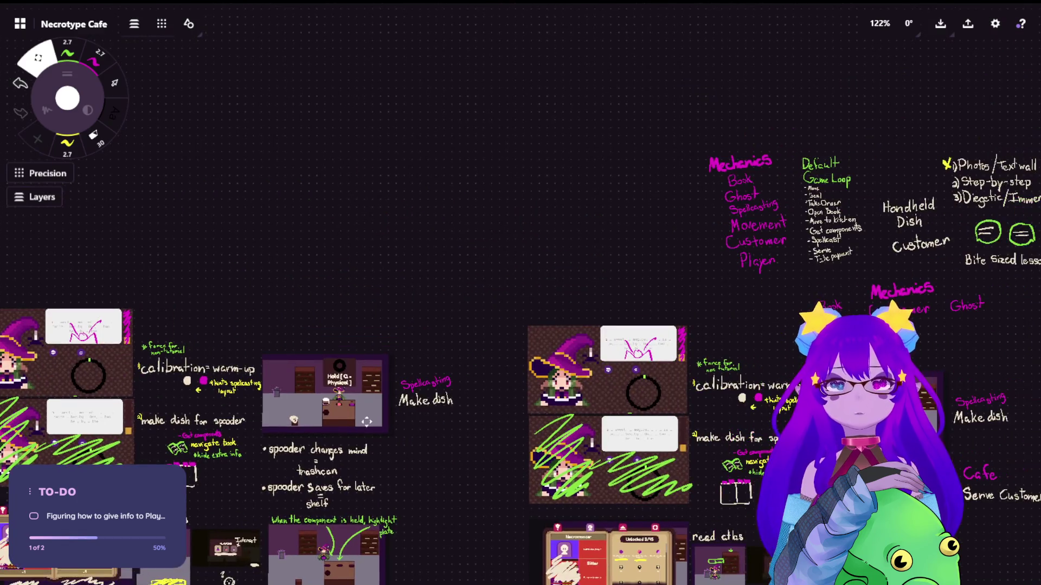
scroll(366, 422, "down", 5)
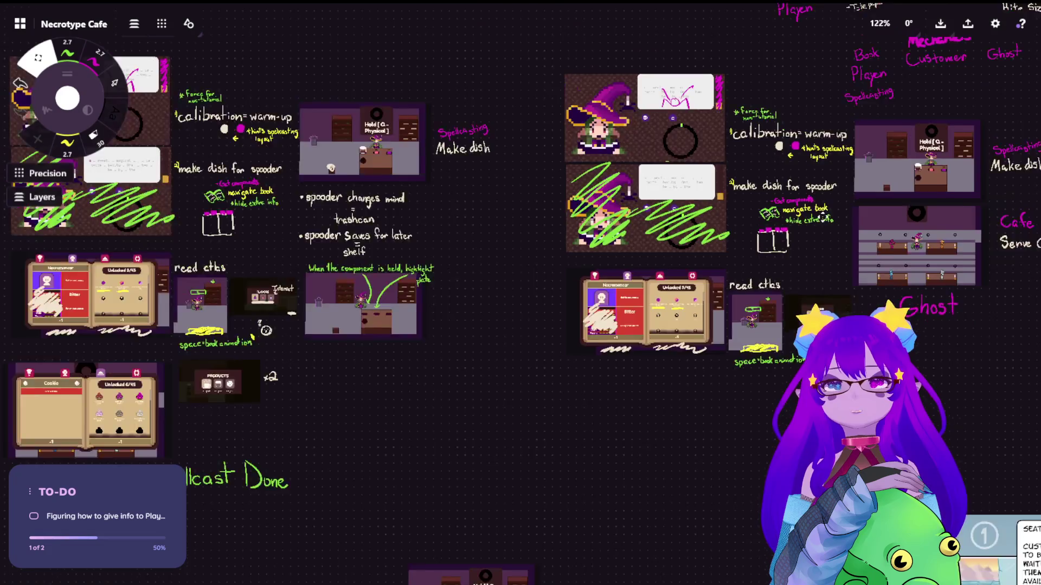
scroll(518, 226, "down", 5)
scroll(675, 370, "down", 5)
scroll(455, 374, "up", 5)
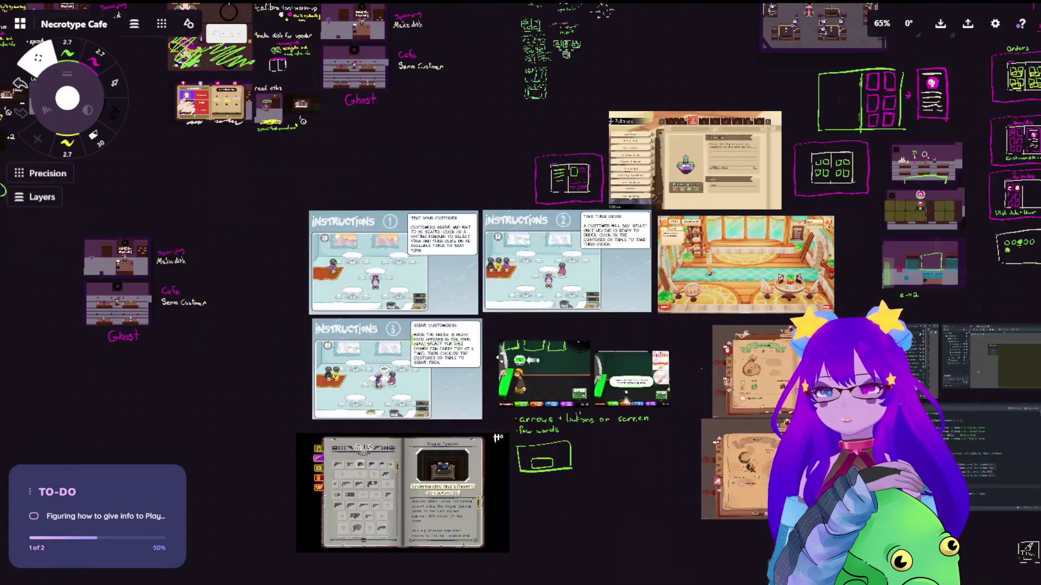
scroll(713, 165, "up", 10)
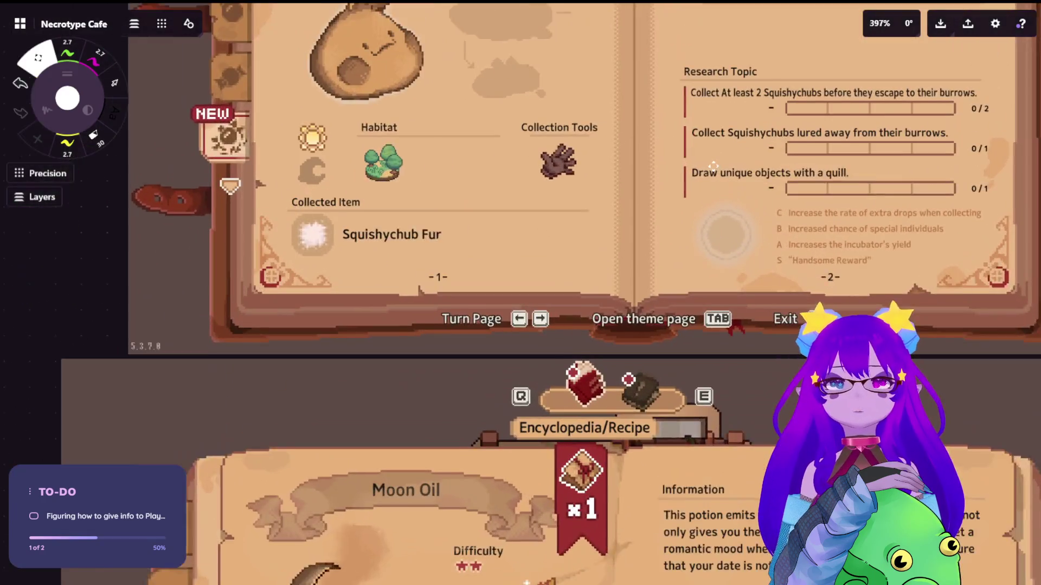
scroll(713, 166, "up", 1)
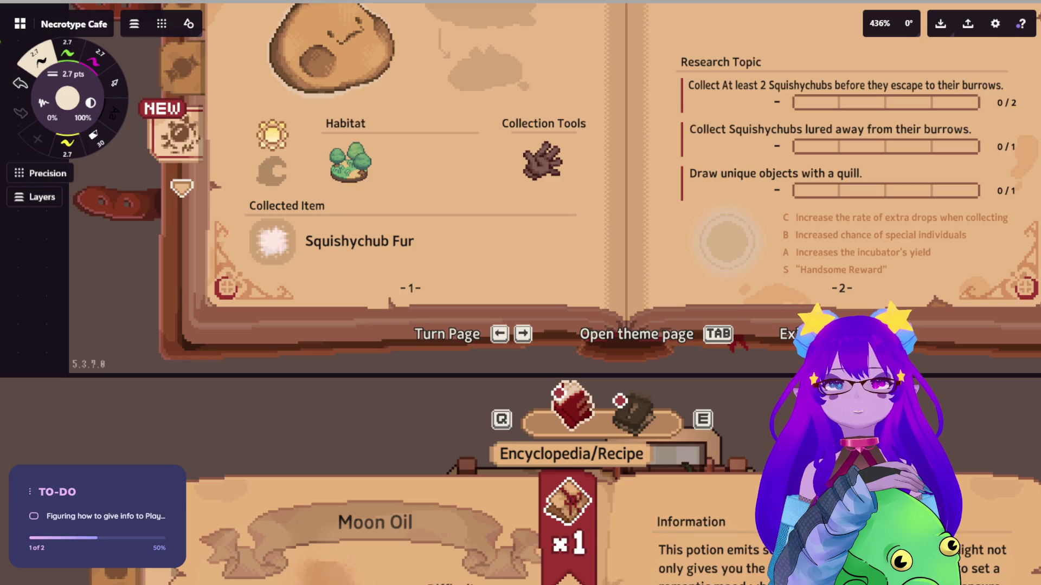
scroll(428, 296, "down", 6)
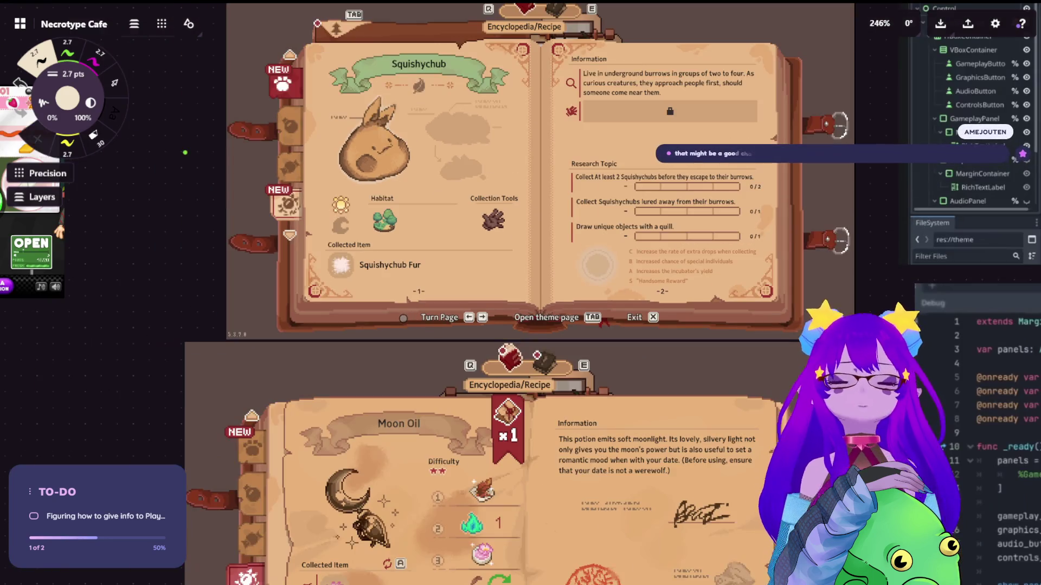
scroll(325, 327, "down", 4)
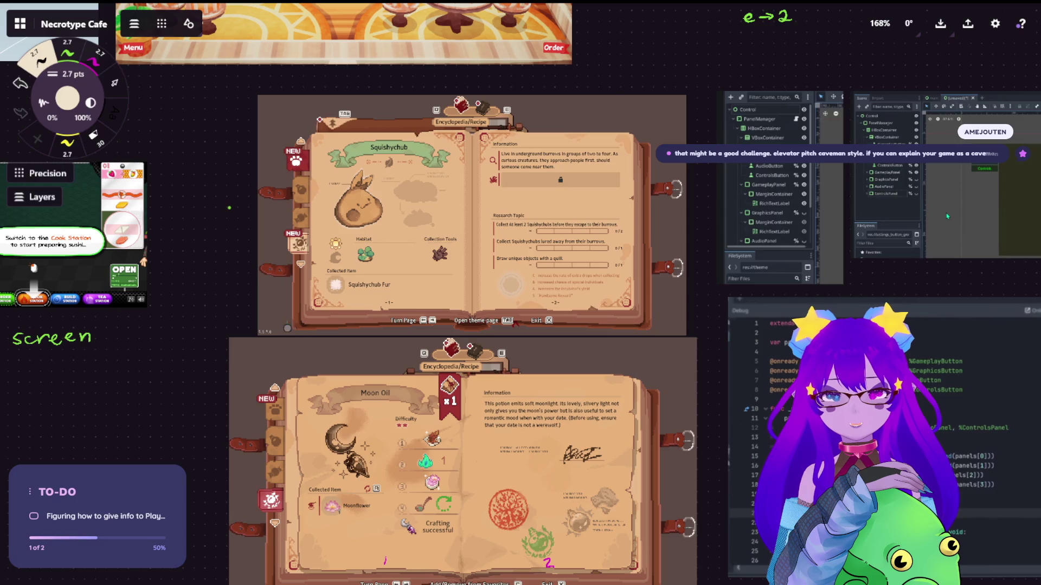
left_click_drag(122, 293, 308, 326)
scroll(415, 240, "left", 15)
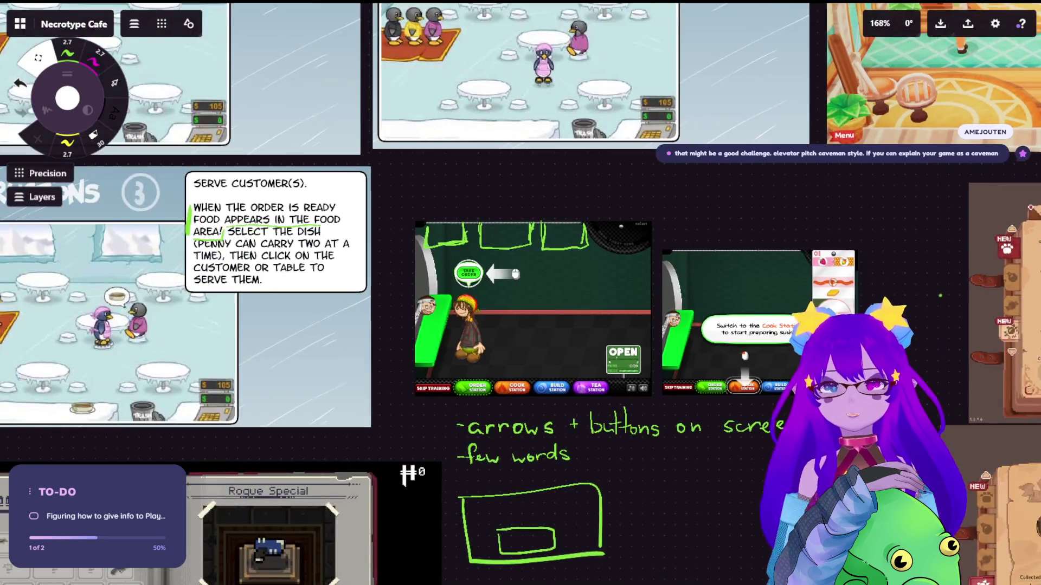
scroll(381, 234, "left", 7)
scroll(381, 234, "up", 3)
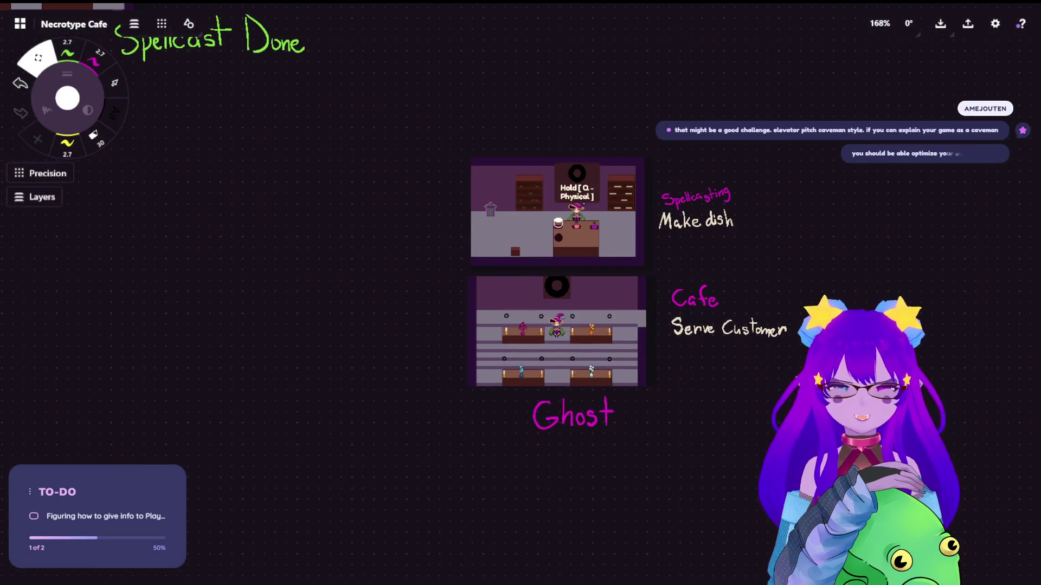
scroll(341, 215, "left", 10)
scroll(341, 215, "up", 9)
scroll(341, 214, "up", 5)
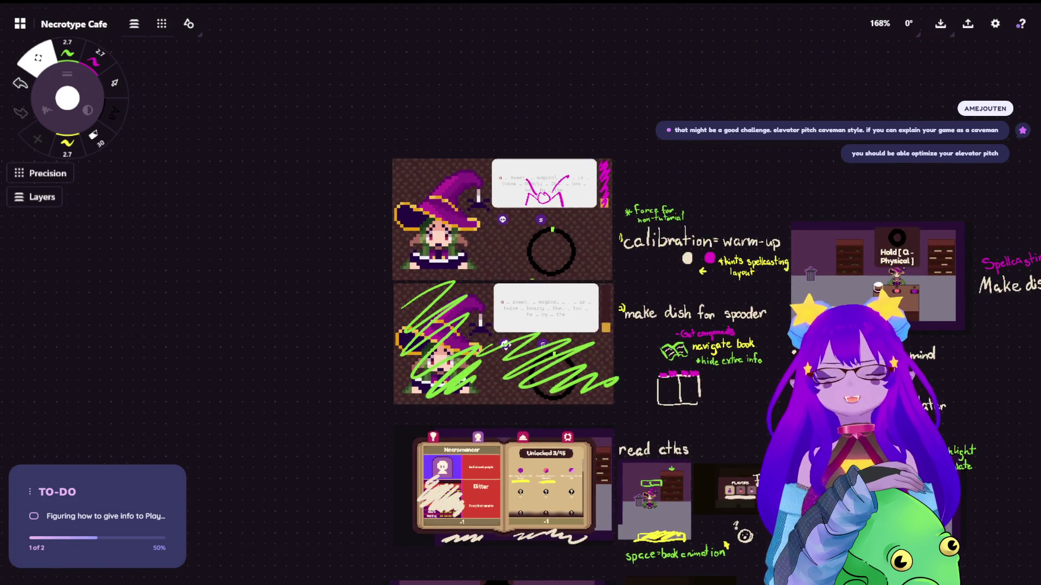
scroll(548, 361, "down", 3)
scroll(549, 361, "right", 3)
scroll(476, 302, "up", 2)
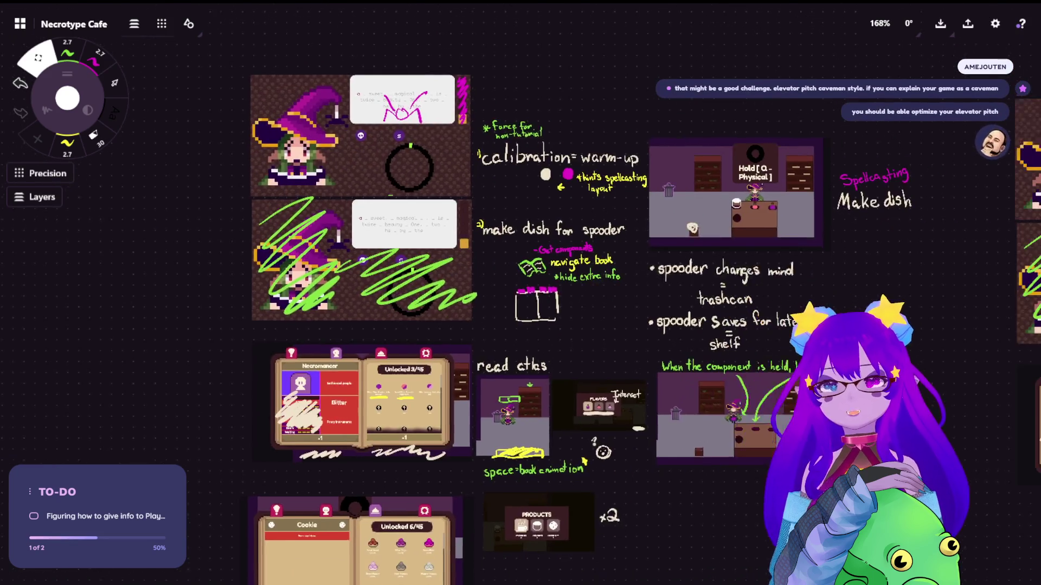
scroll(536, 217, "up", 5)
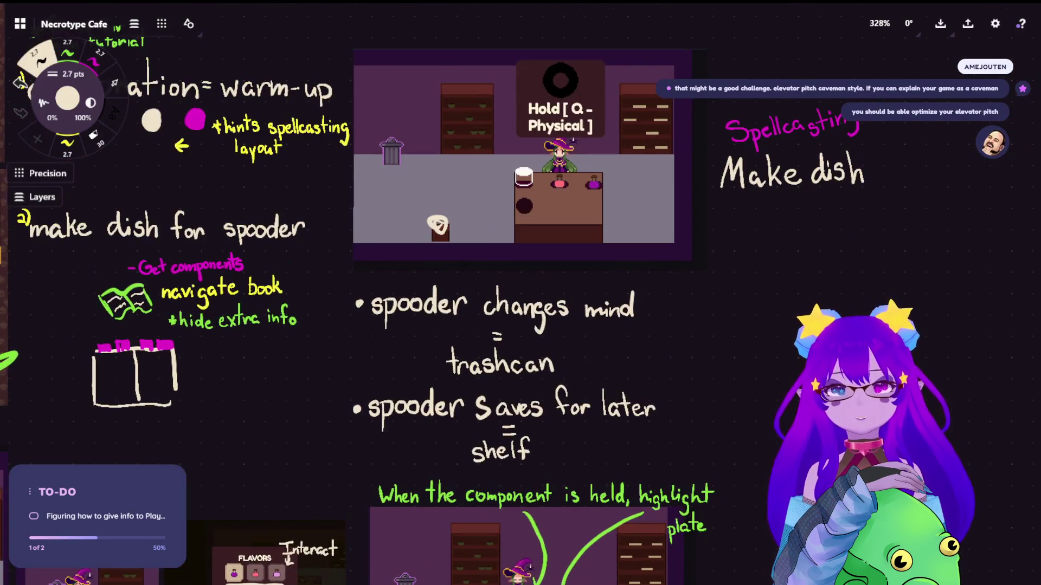
scroll(367, 390, "left", 5)
scroll(433, 347, "down", 5)
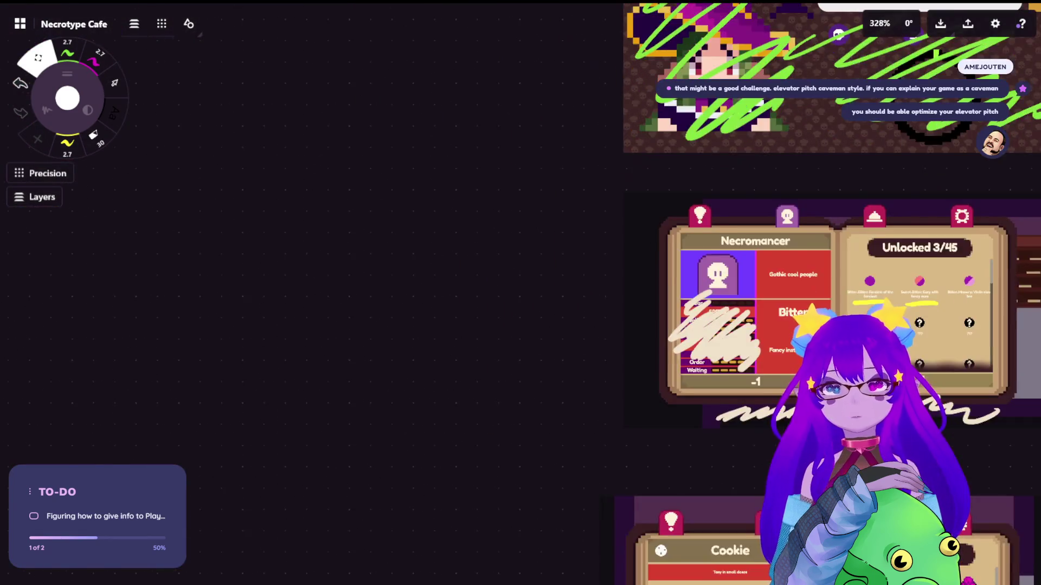
key("ctrl+v")
- Shrink the pasted Turn Page / Open theme page / Exit book image and move it left
scroll(569, 387, "down", 3)
mouse_move(569, 386)
left_mouse_down()
mouse_move(419, 305)
mouse_move(477, 292)
left_mouse_up()
scroll(419, 305, "down", 1)
left_click(571, 335)
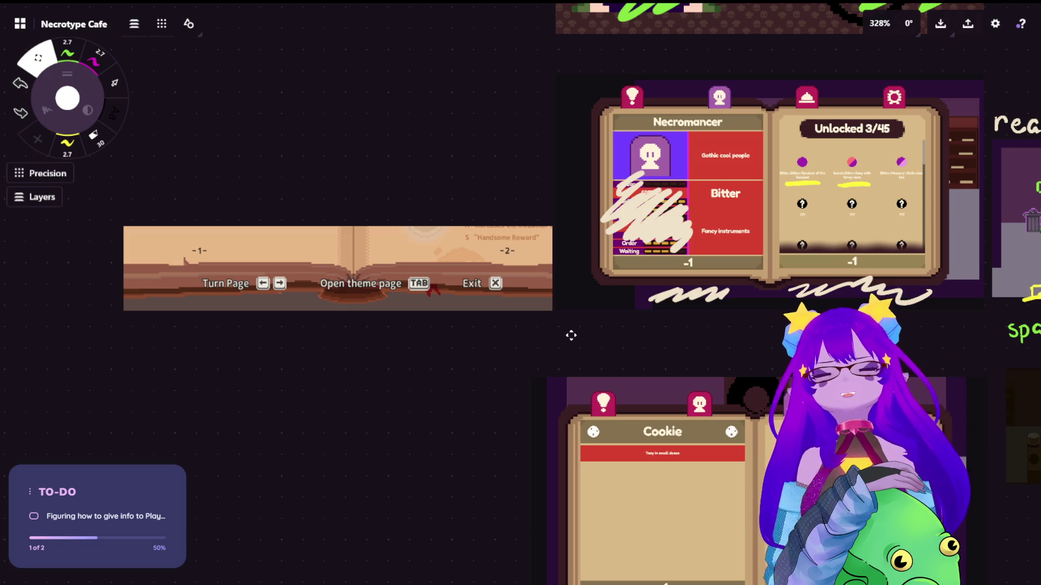
- Draw a thin pen line across the Bitter card, then undo it
key("p")
left_click_drag(748, 231, 877, 224)
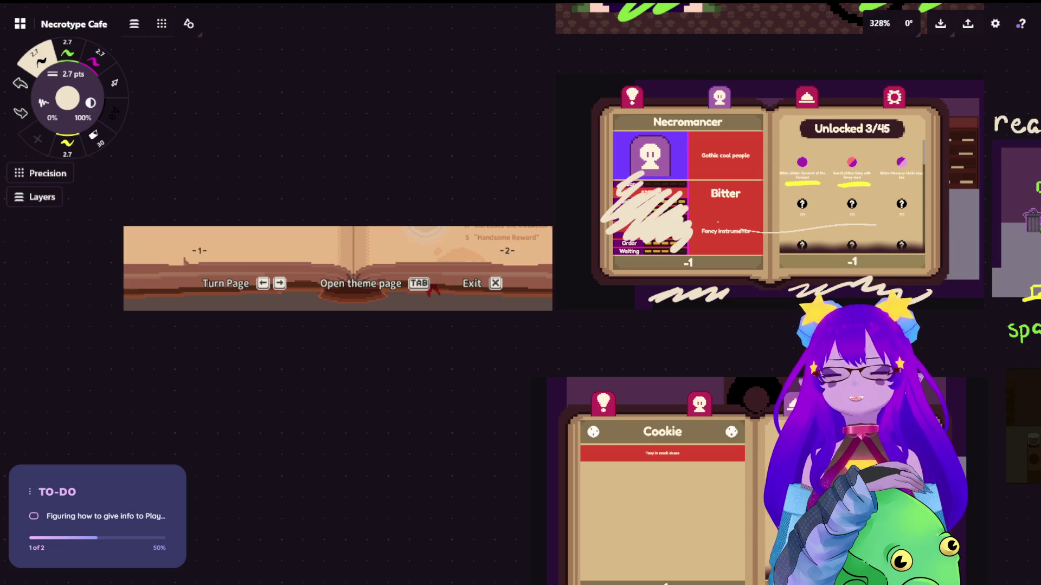
key("ctrl+z")
scroll(520, 293, "right", 3)
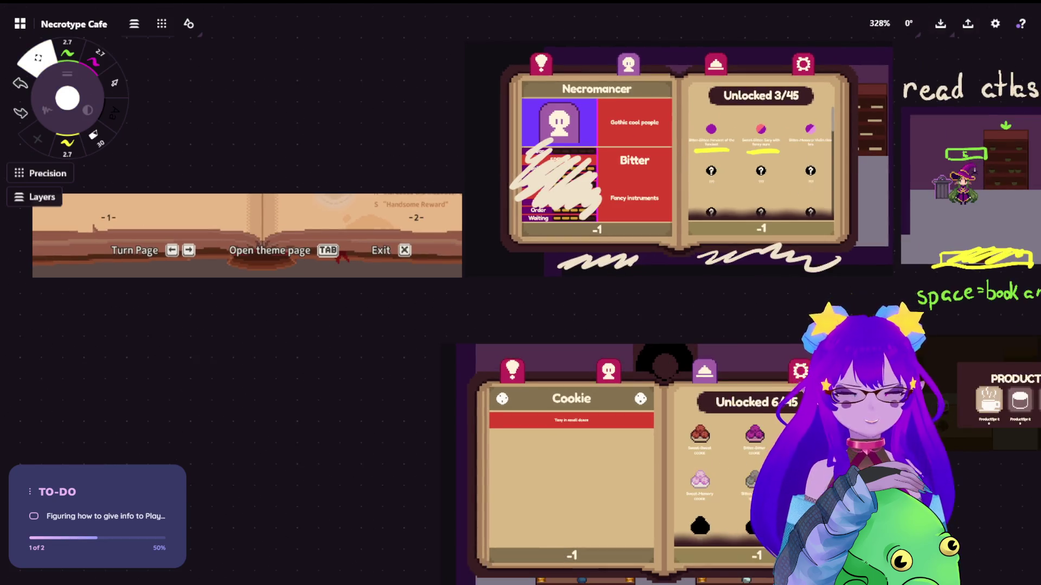
- Lasso the word 'shelf' and turn it yellow
scroll(341, 257, "right", 10)
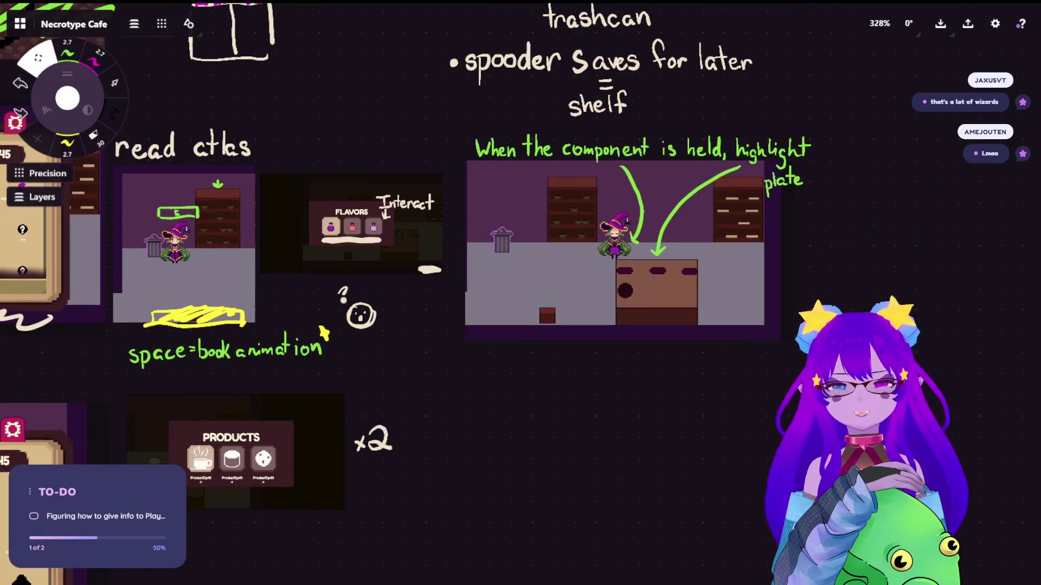
scroll(673, 291, "up", 1)
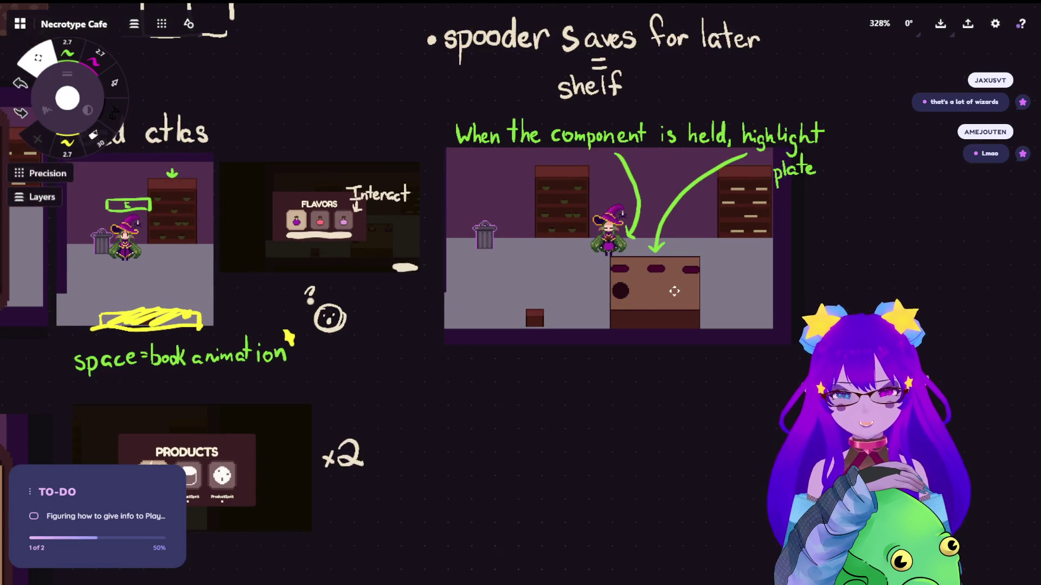
scroll(674, 291, "up", 2)
scroll(304, 321, "up", 1)
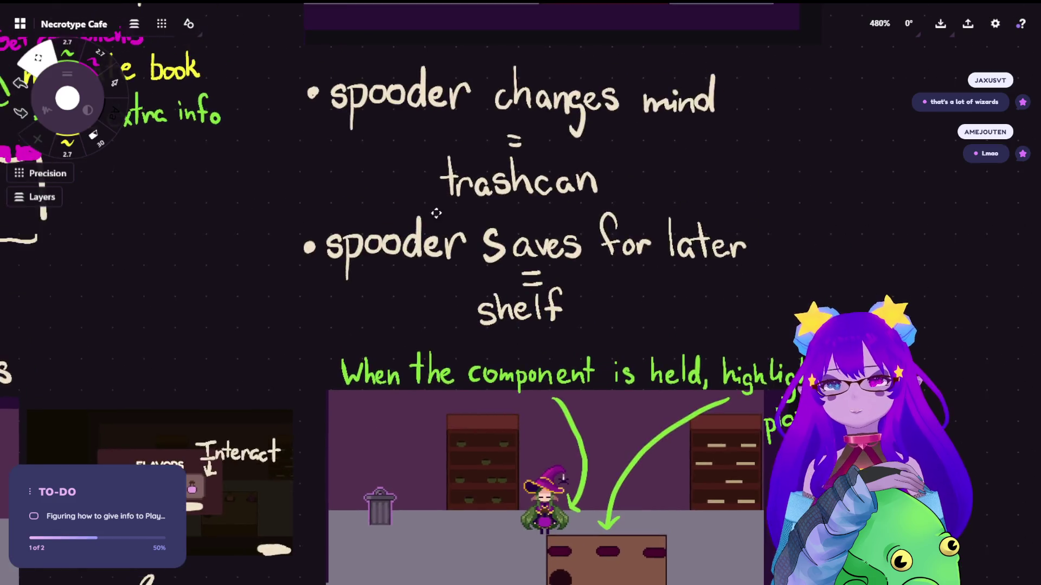
scroll(458, 171, "up", 1)
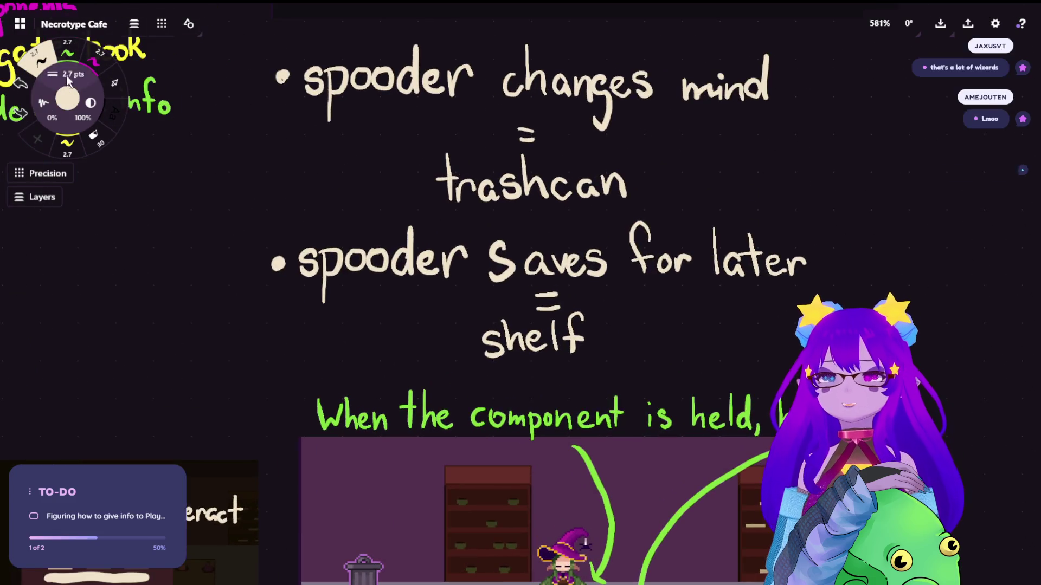
left_click(114, 83)
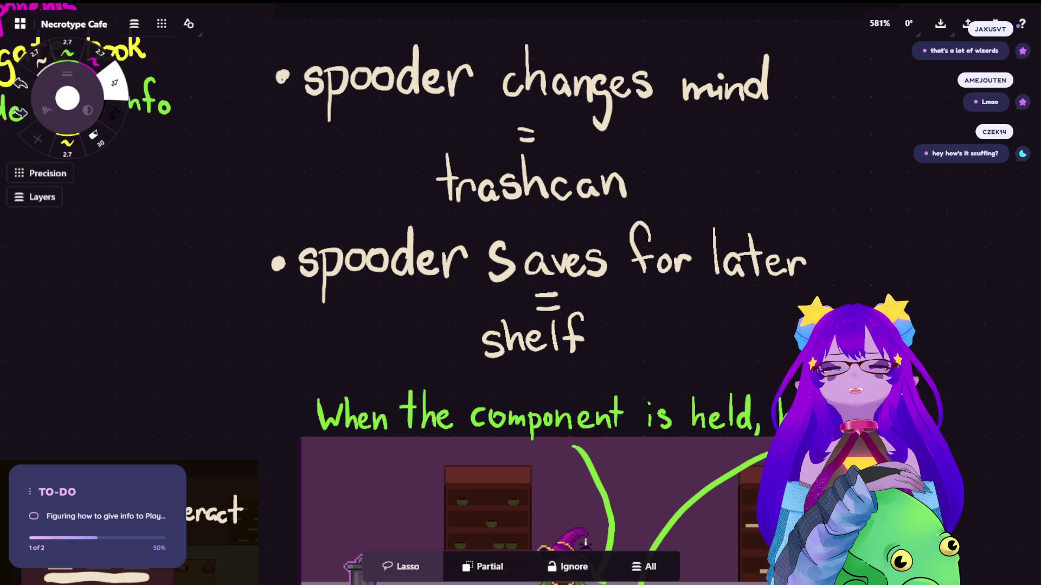
mouse_move(606, 346)
left_mouse_down()
mouse_move(610, 303)
mouse_move(553, 286)
mouse_move(471, 347)
mouse_move(613, 358)
left_mouse_up()
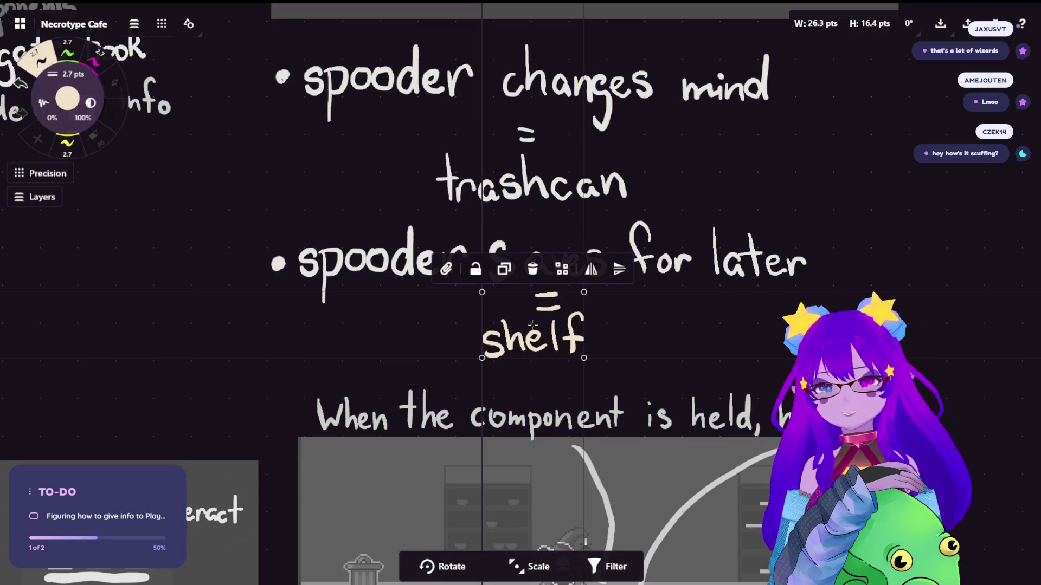
left_click(68, 143)
left_click(633, 207)
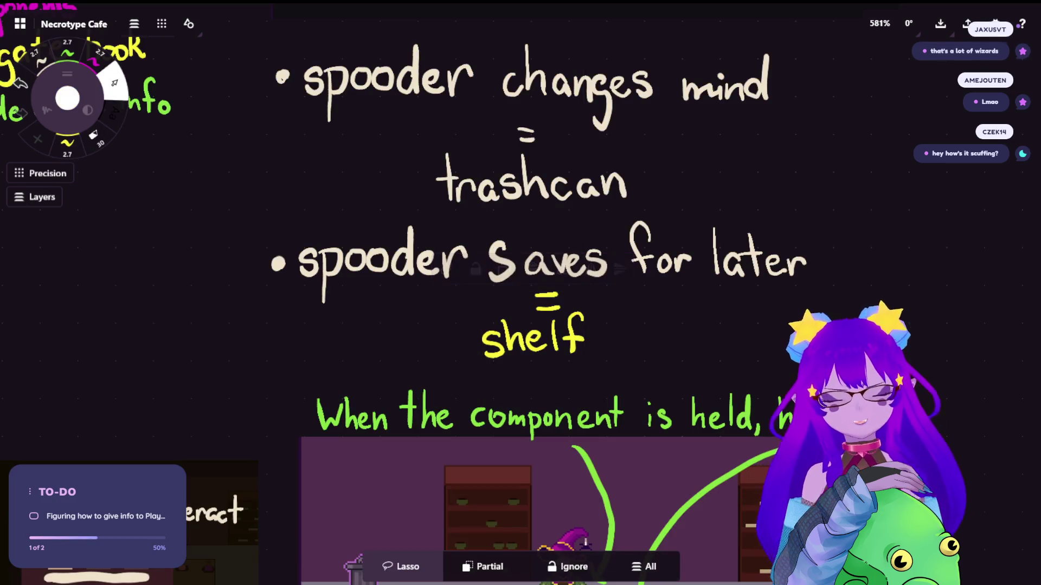
- Lasso the '= trashcan' note and turn it yellow
mouse_move(633, 207)
left_mouse_down()
mouse_move(651, 174)
mouse_move(585, 158)
mouse_move(528, 125)
mouse_move(601, 208)
mouse_move(629, 204)
left_mouse_up()
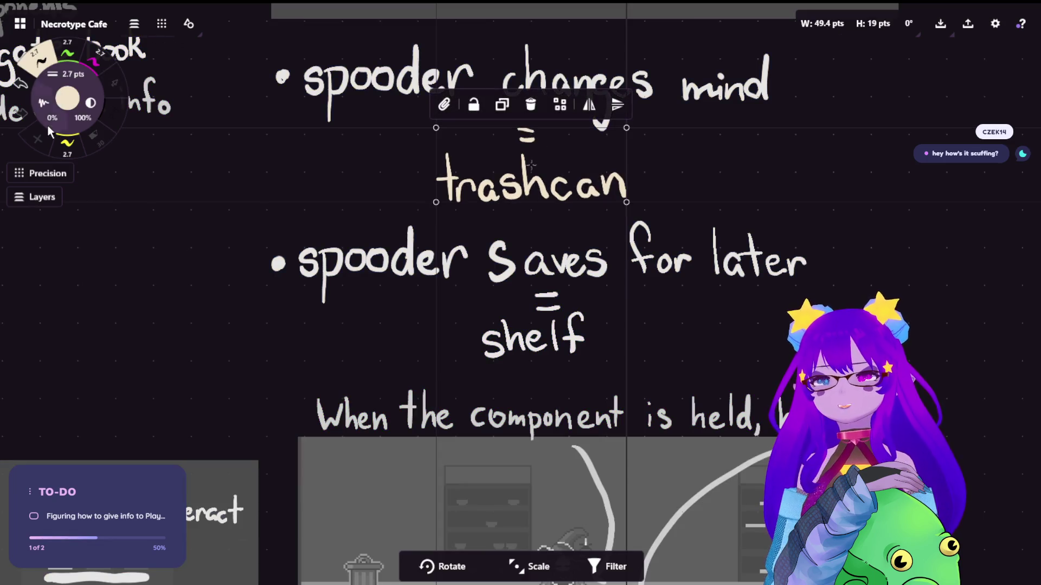
left_click(67, 143)
key("Escape")
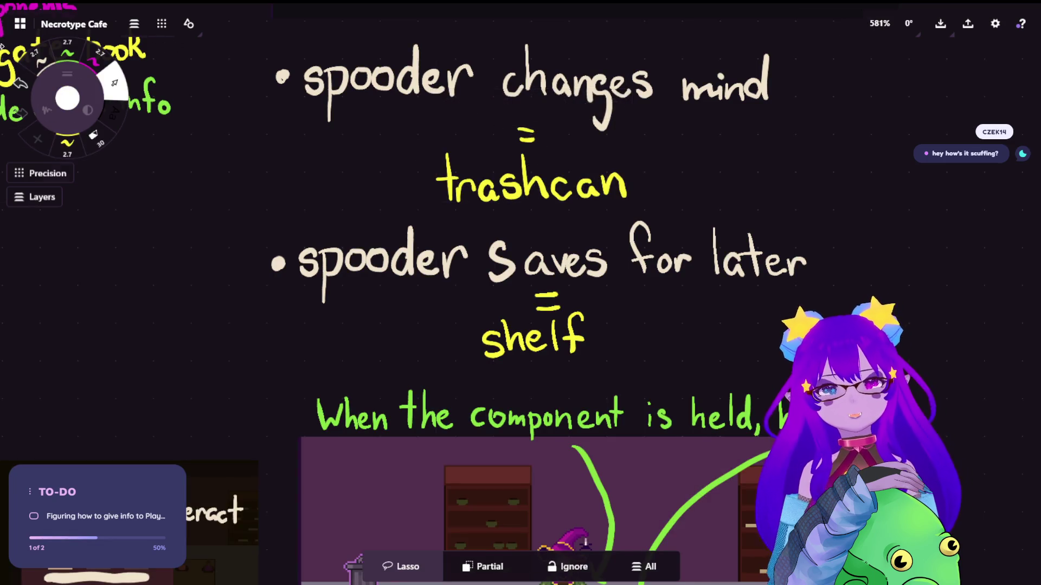
scroll(462, 358, "down", 3)
scroll(605, 318, "up", 3)
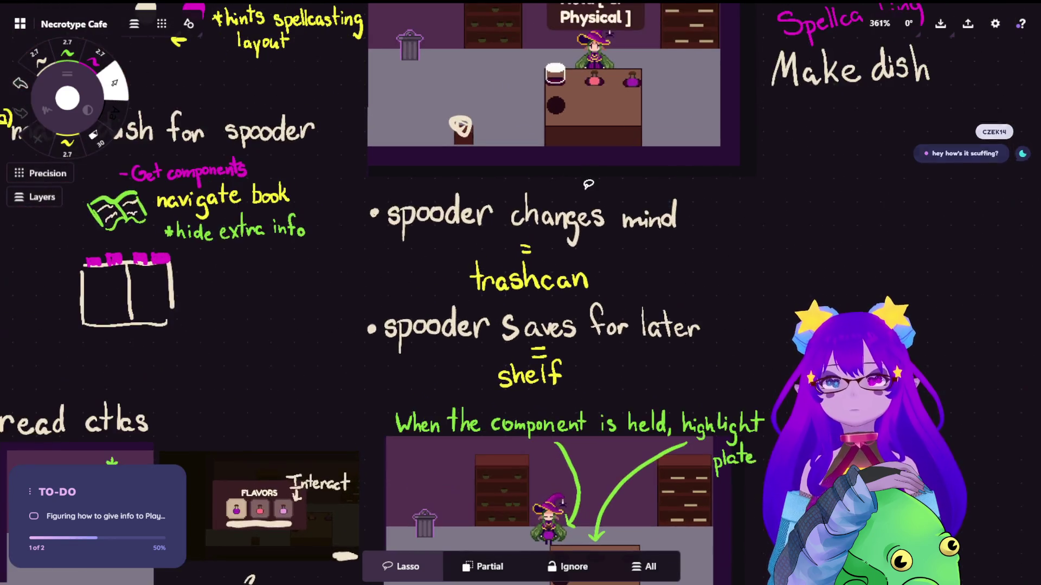
scroll(487, 229, "up", 1)
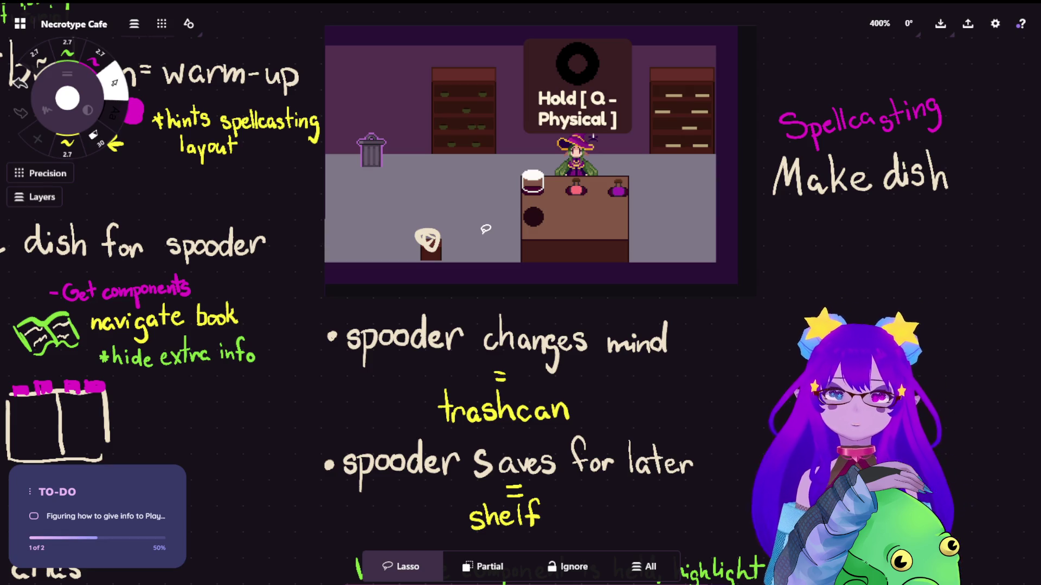
scroll(624, 170, "up", 1)
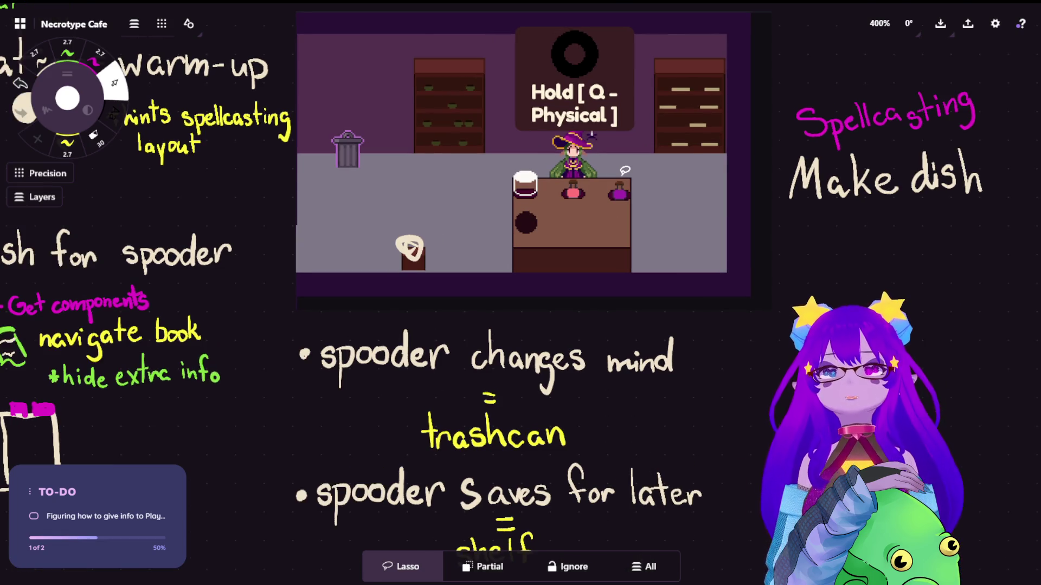
scroll(625, 170, "up", 5)
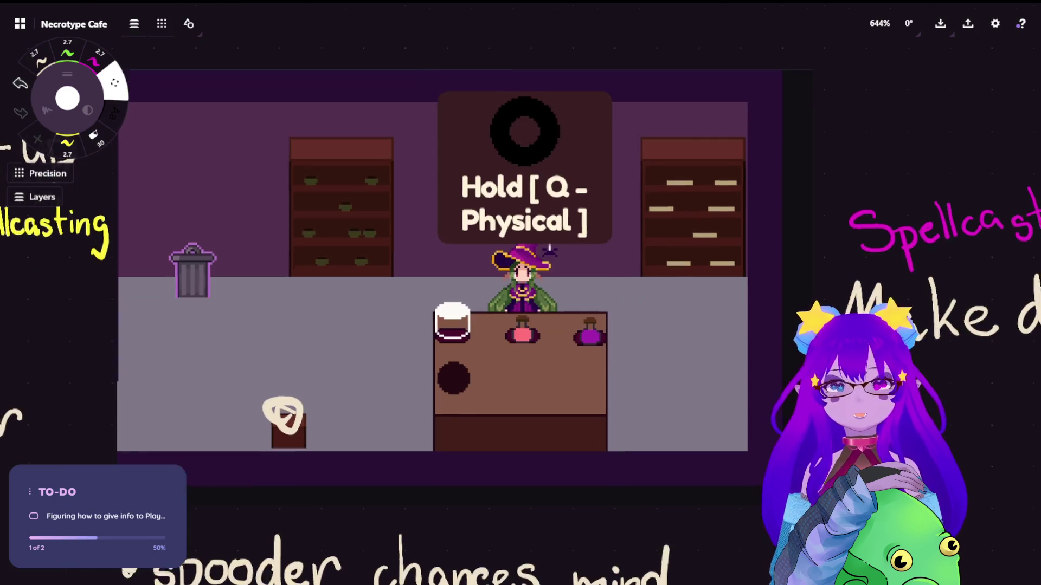
mouse_move(461, 289)
left_mouse_down()
mouse_move(497, 262)
mouse_move(505, 236)
left_mouse_up()
key("s")
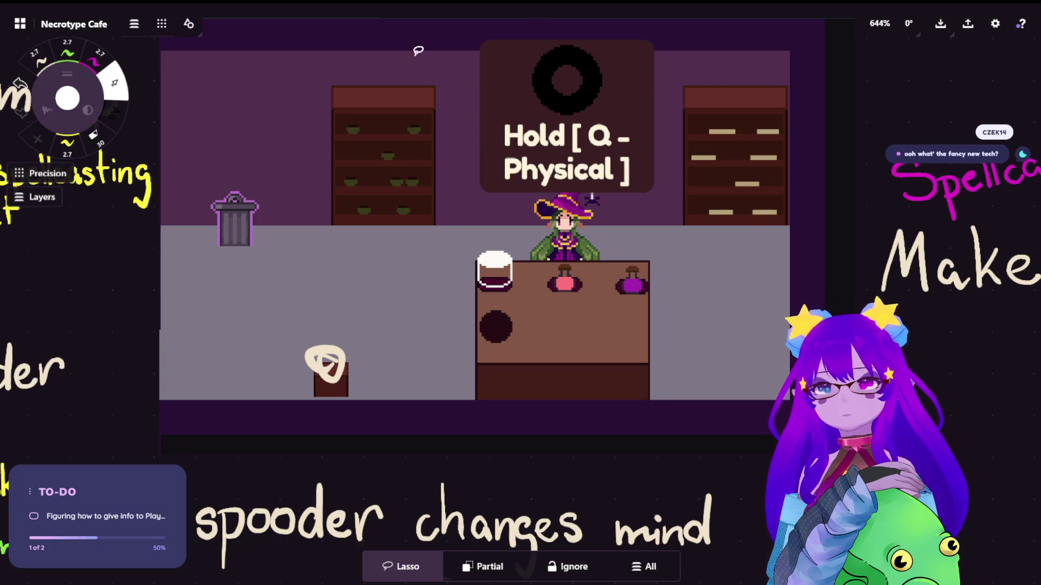
left_click(98, 59)
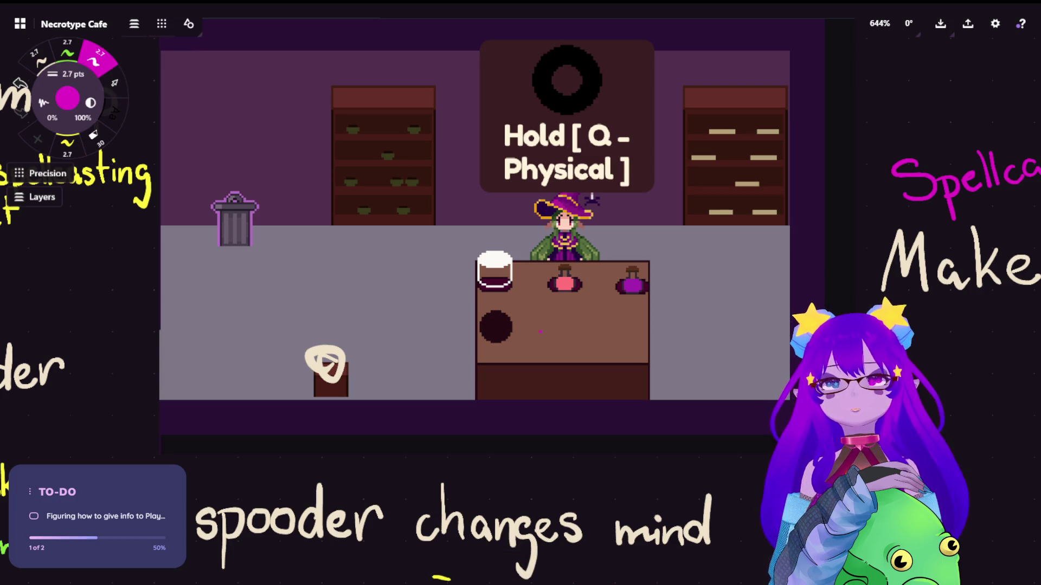
mouse_move(570, 113)
left_mouse_down()
mouse_move(530, 157)
mouse_move(606, 128)
mouse_move(566, 109)
left_mouse_up()
key("ctrl+z")
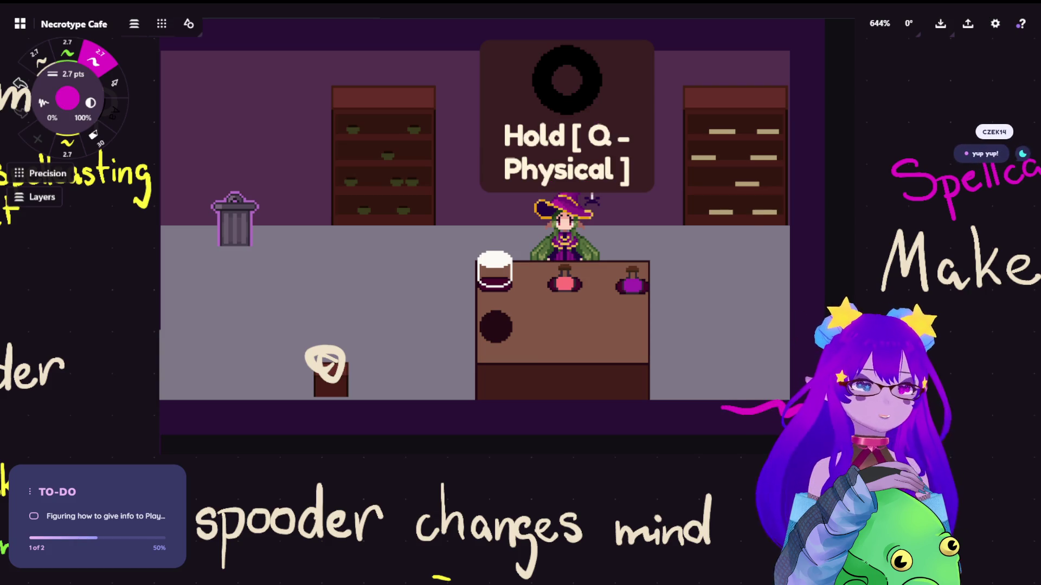
key("ctrl+z")
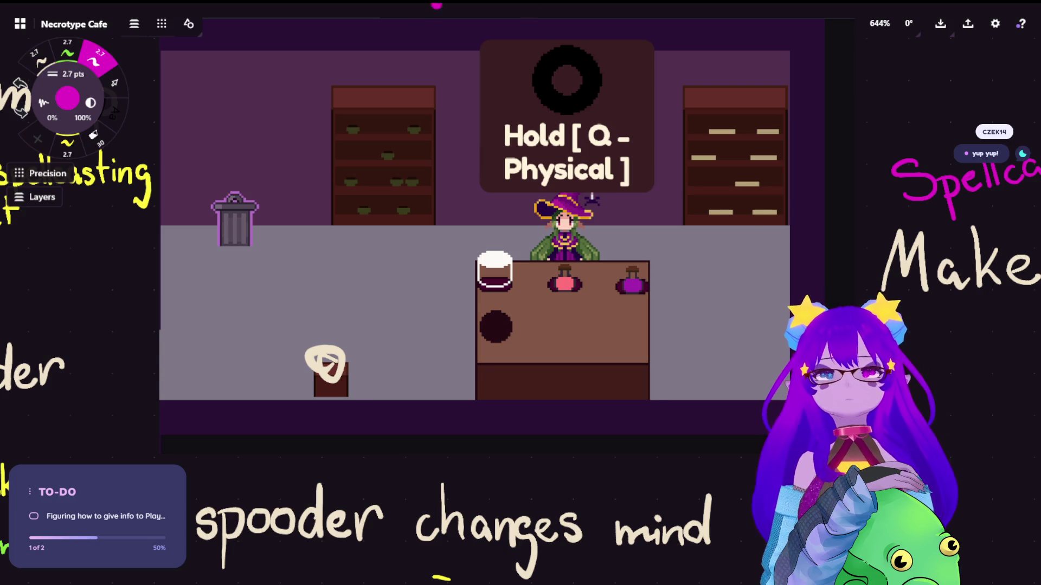
scroll(618, 245, "down", 10)
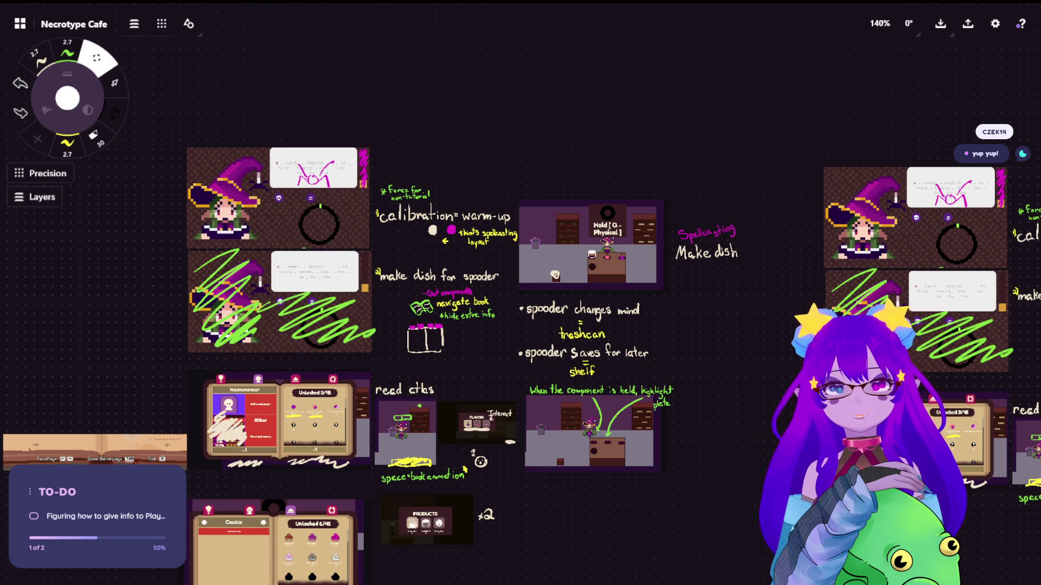
left_click_drag(704, 250, 316, 133)
scroll(838, 147, "up", 10)
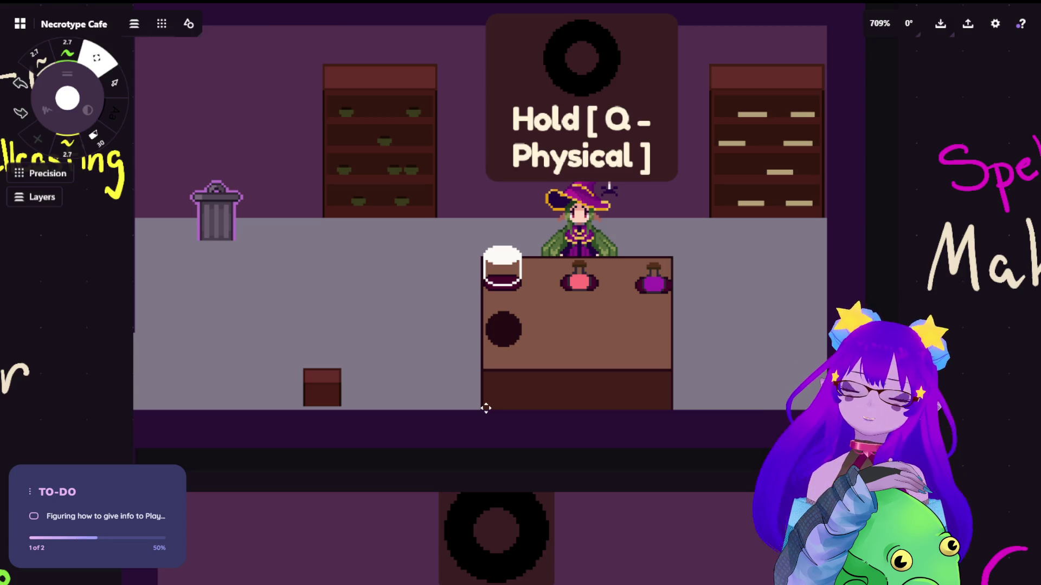
scroll(486, 409, "down", 8)
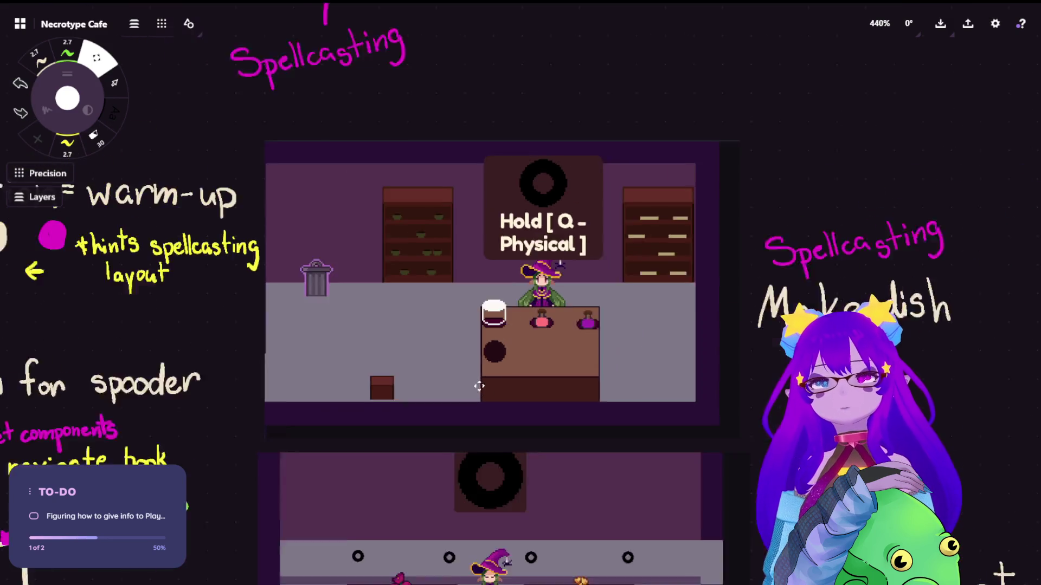
scroll(468, 270, "down", 5)
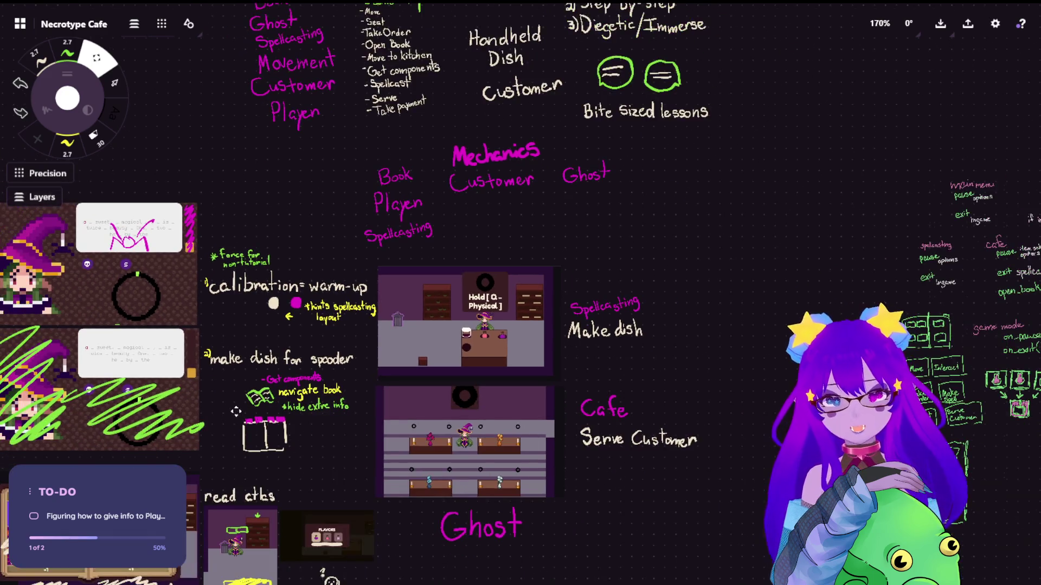
scroll(525, 304, "down", 5)
scroll(483, 456, "up", 5)
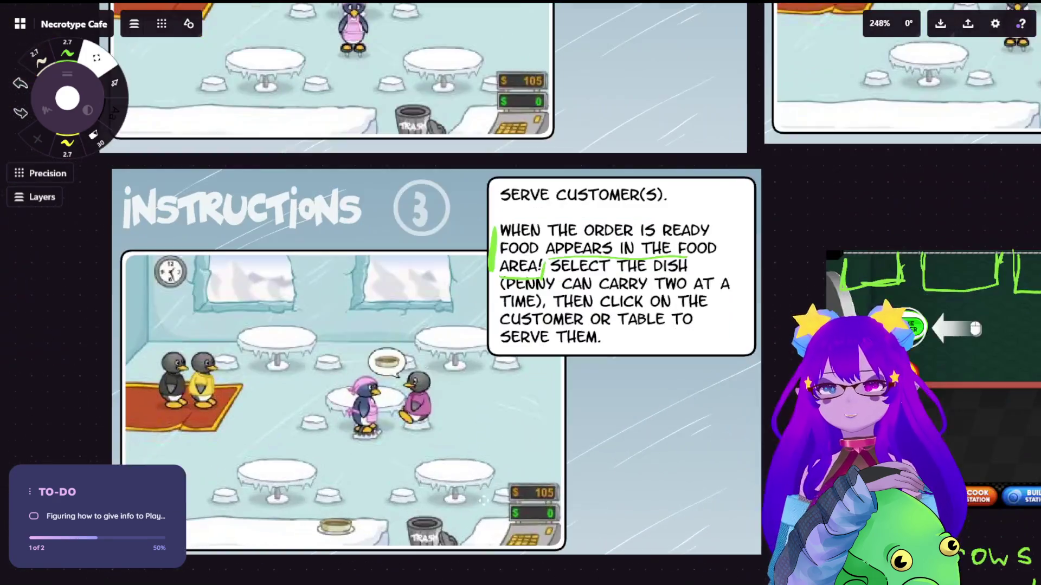
scroll(490, 460, "down", 8)
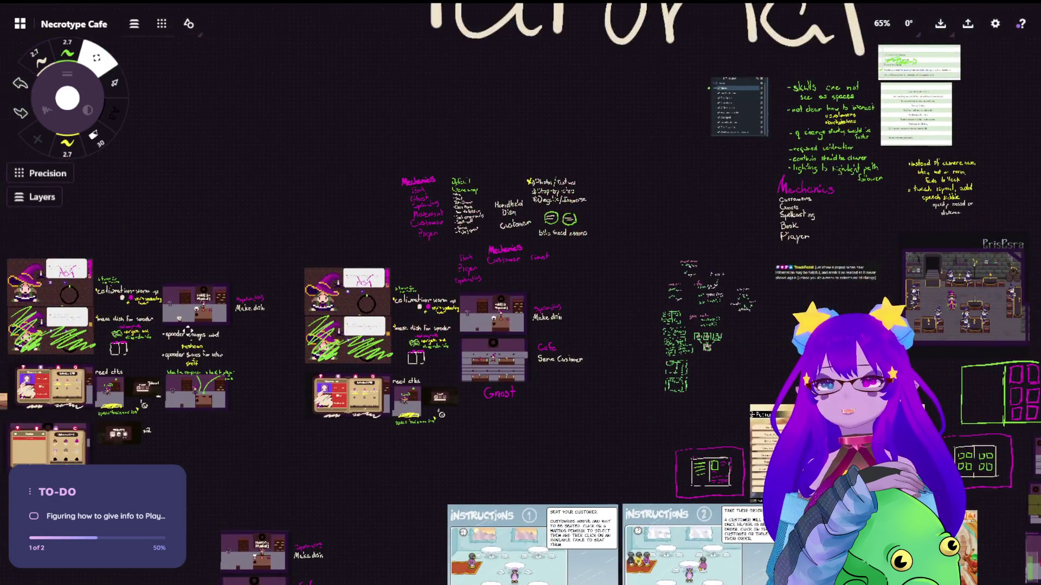
left_click_drag(187, 331, 493, 368)
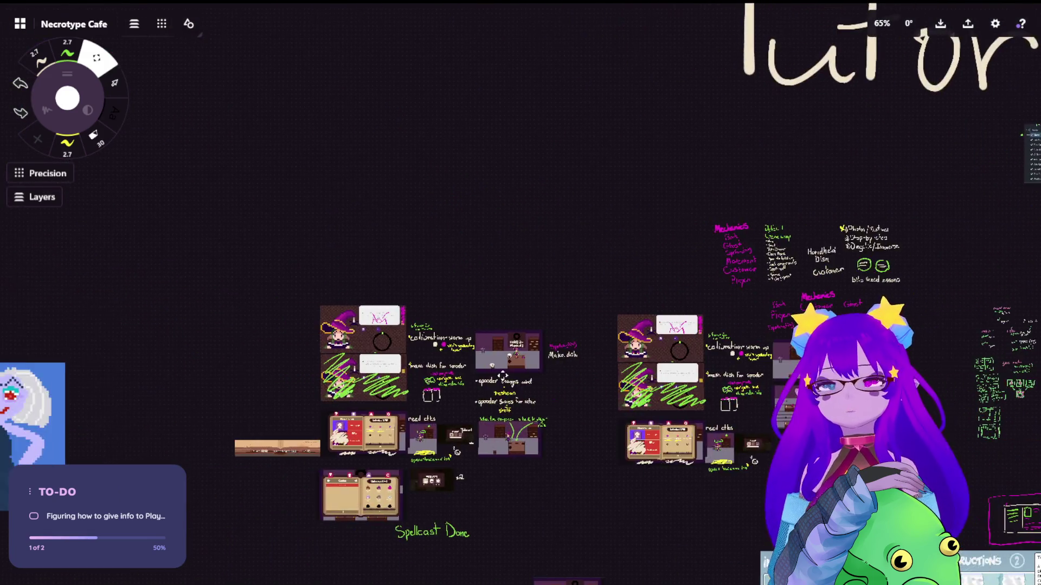
scroll(504, 366, "up", 5)
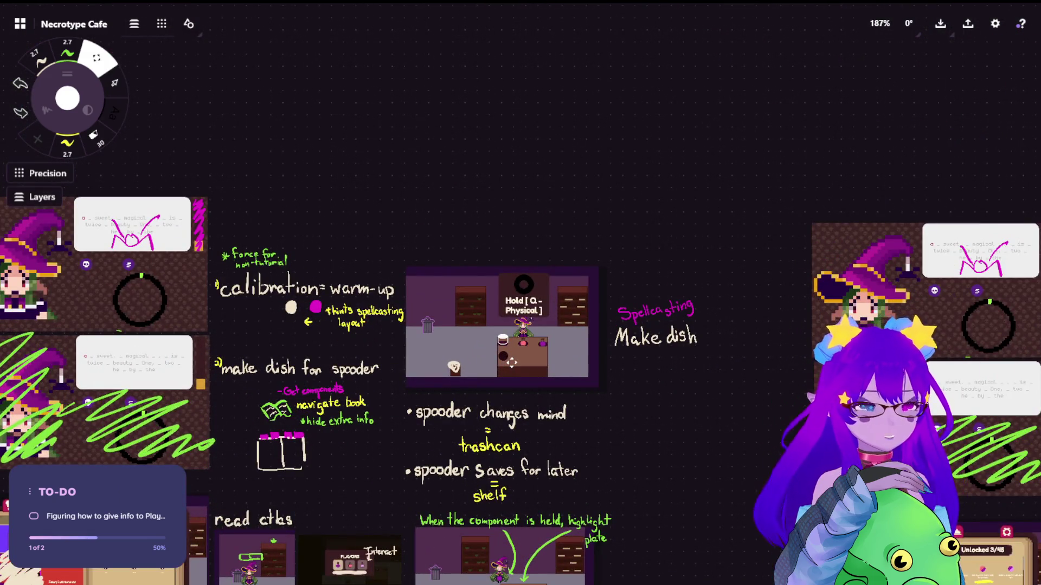
scroll(494, 357, "up", 1)
scroll(474, 316, "up", 3)
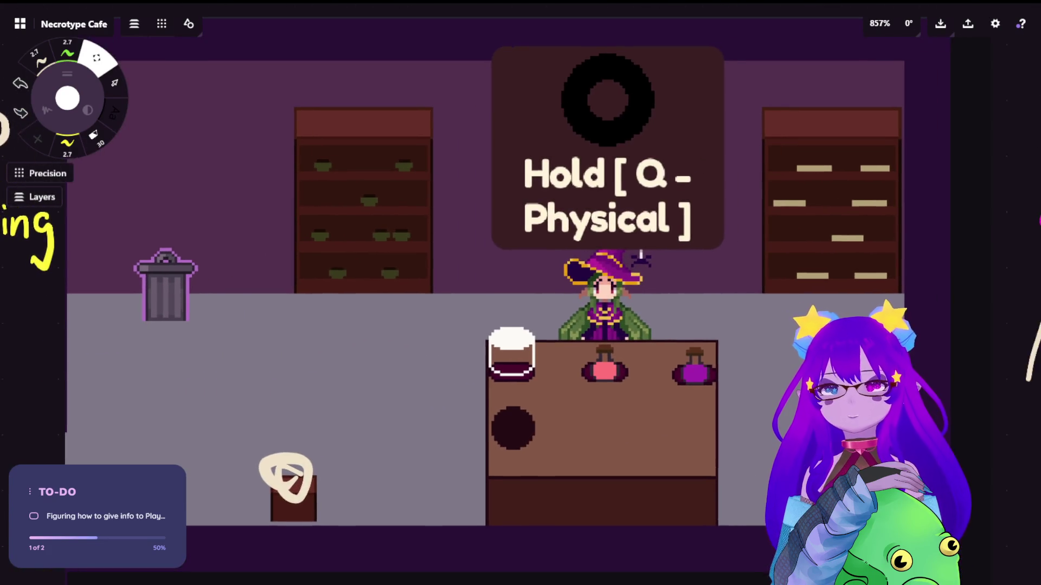
scroll(368, 241, "down", 2)
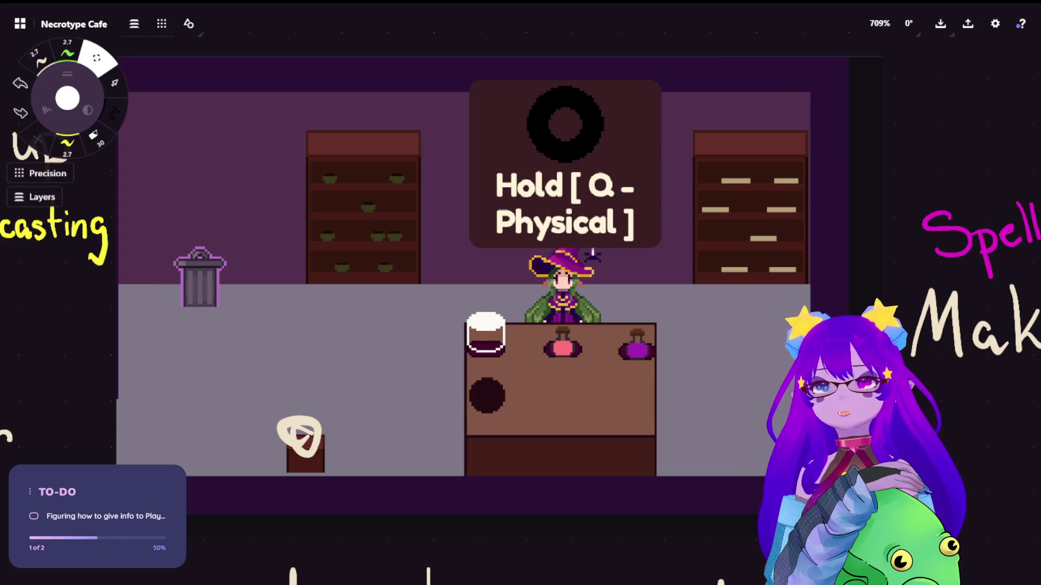
scroll(576, 207, "down", 3)
scroll(576, 207, "left", 4)
scroll(521, 293, "left", 2)
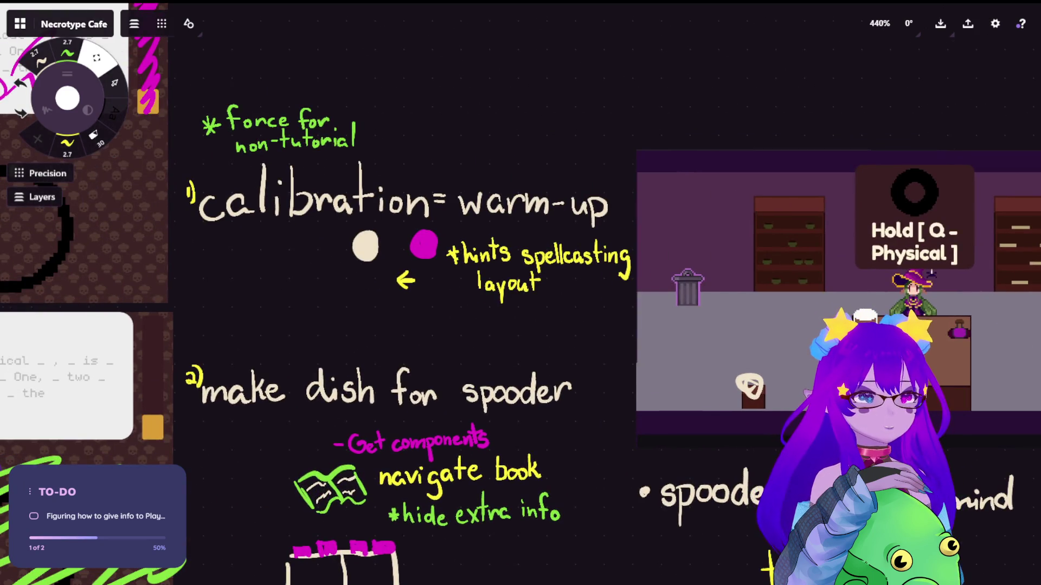
scroll(451, 269, "down", 2)
scroll(451, 269, "left", 5)
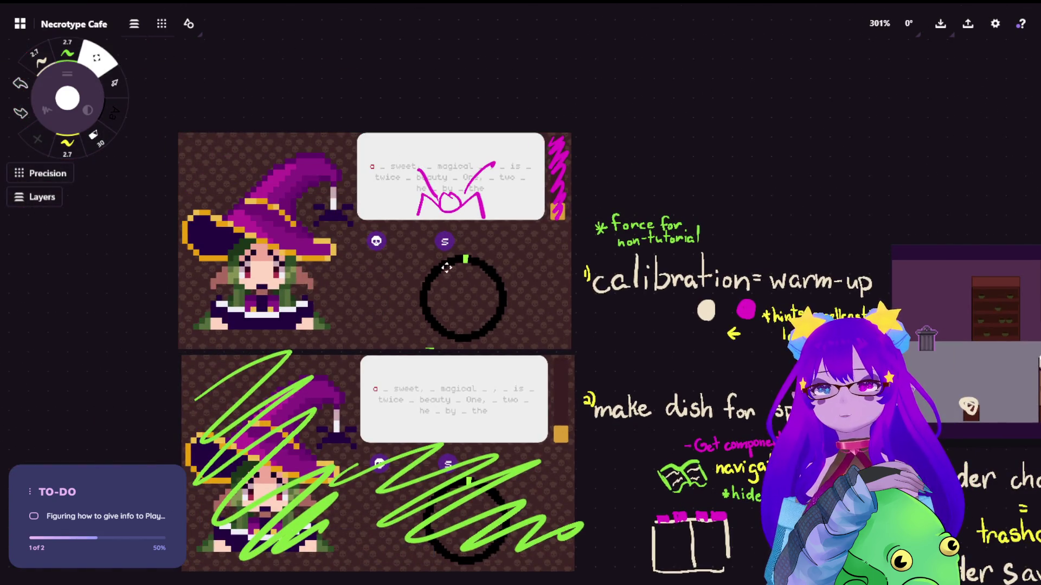
scroll(451, 269, "up", 4)
scroll(588, 303, "right", 2)
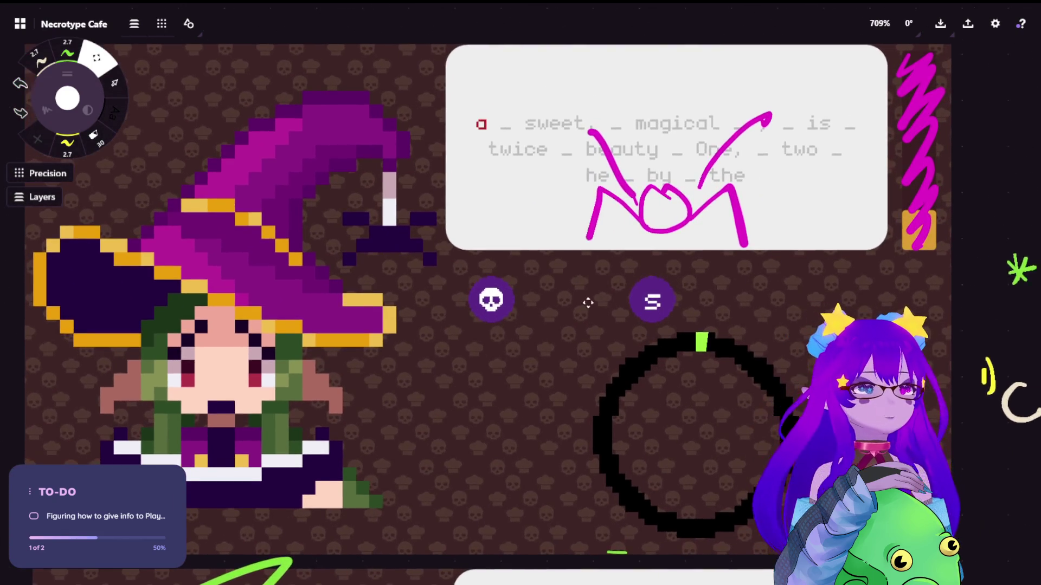
scroll(588, 303, "down", 2)
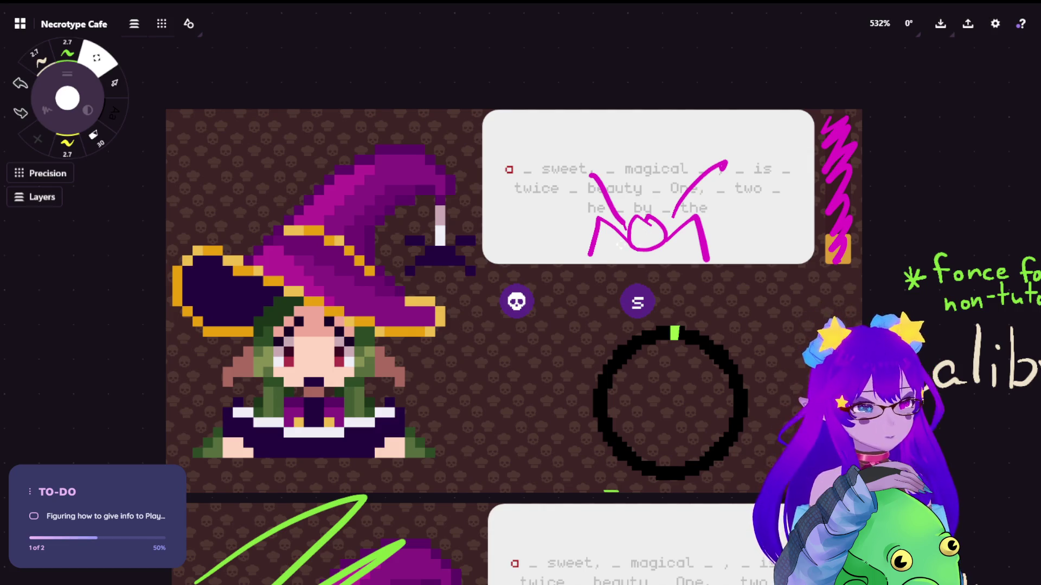
scroll(620, 245, "up", 1)
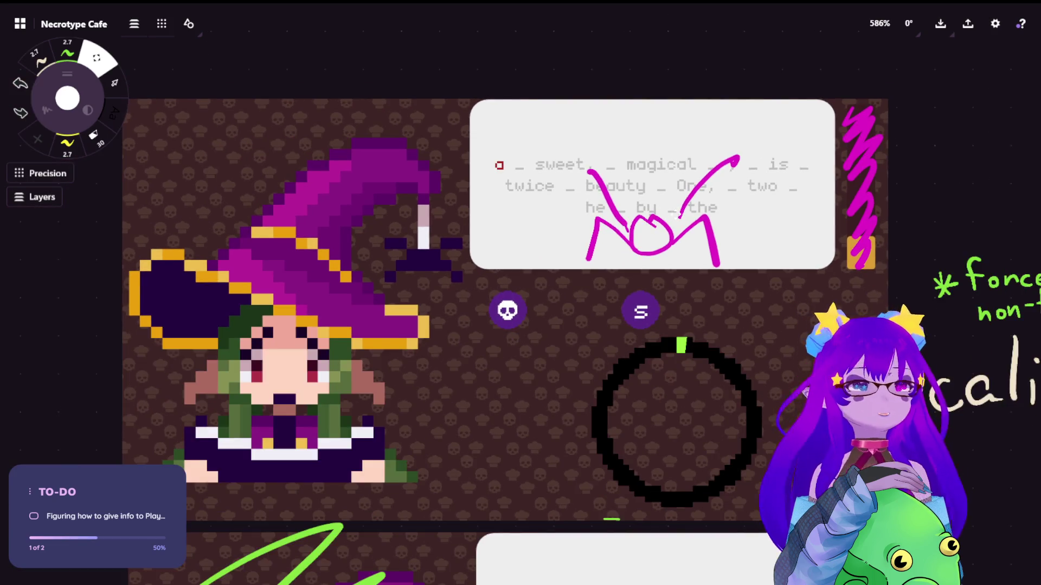
scroll(678, 219, "down", 1)
scroll(778, 372, "right", 5)
scroll(779, 372, "down", 2)
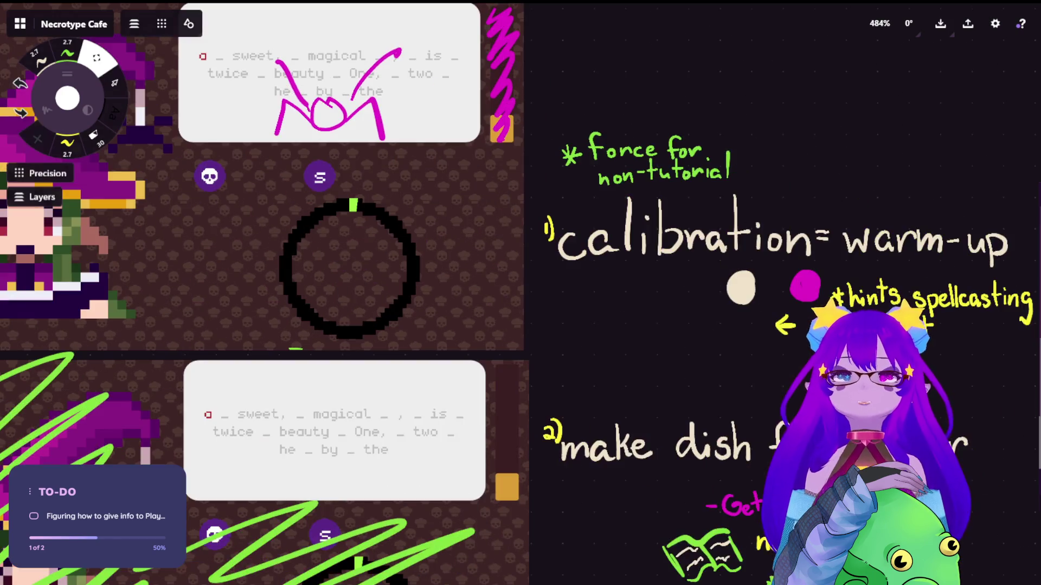
scroll(686, 273, "down", 1)
scroll(686, 273, "right", 4)
scroll(685, 273, "down", 3)
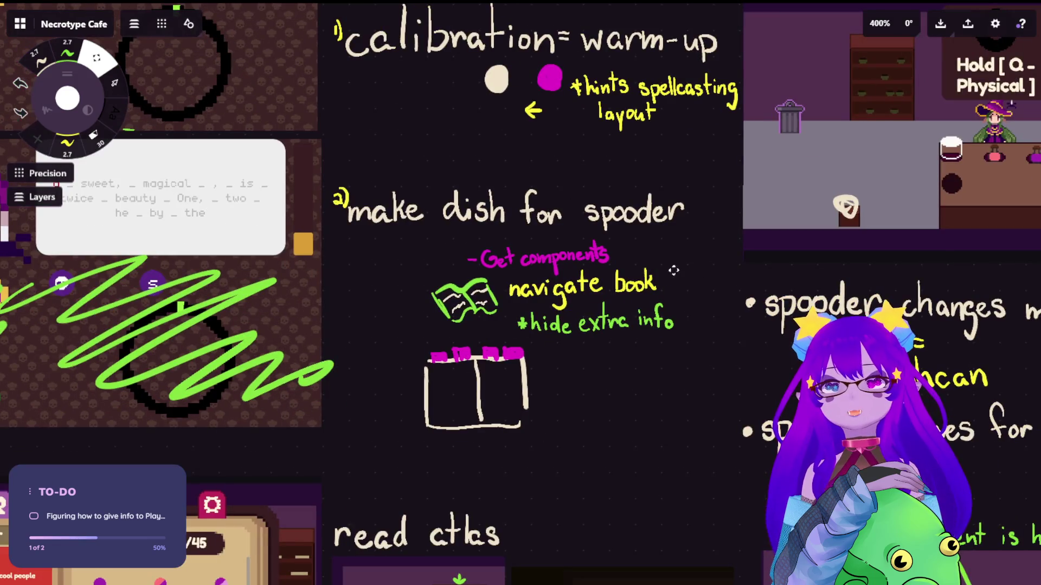
scroll(685, 274, "up", 2)
scroll(604, 247, "down", 1)
scroll(603, 248, "right", 4)
scroll(603, 247, "up", 2)
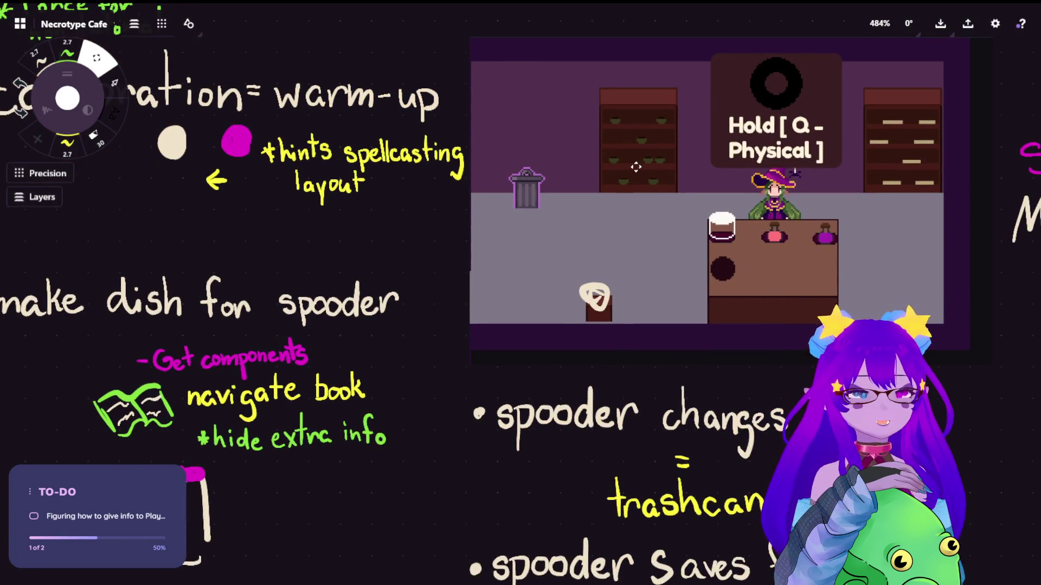
scroll(560, 235, "down", 7)
scroll(397, 317, "up", 5)
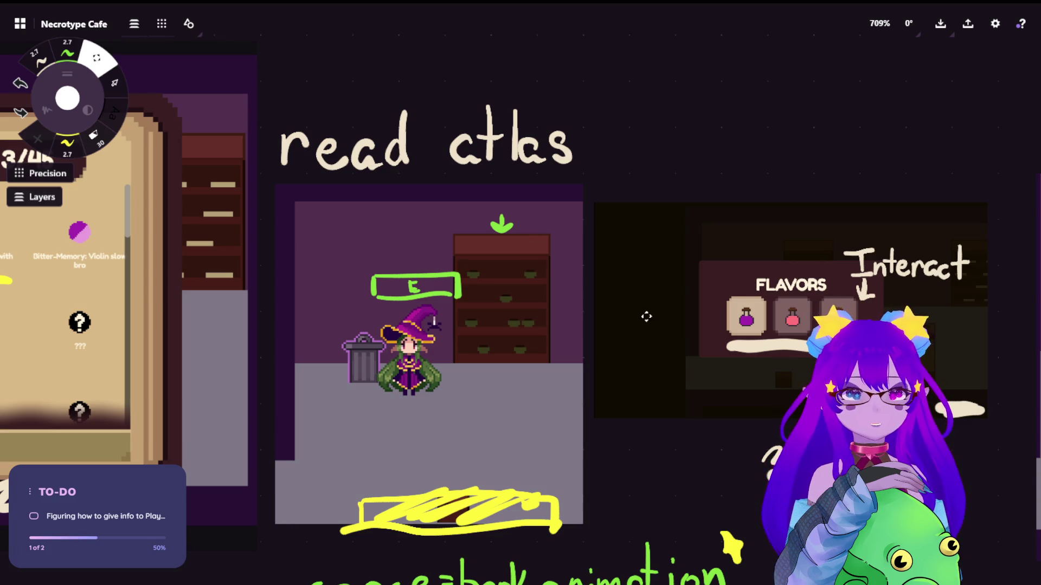
scroll(619, 307, "right", 5)
scroll(437, 328, "up", 5)
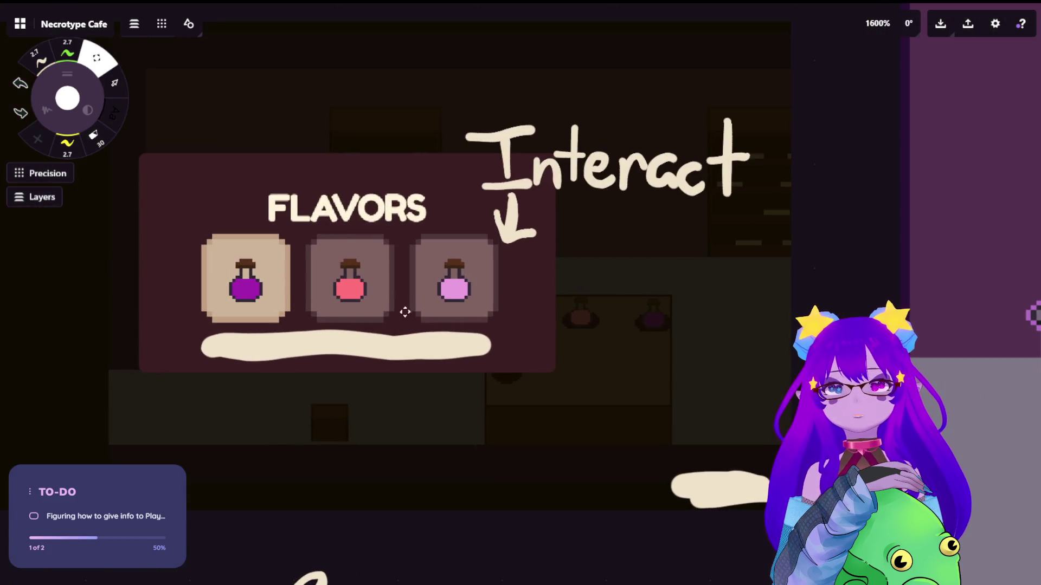
scroll(406, 313, "left", 3)
scroll(407, 312, "up", 1)
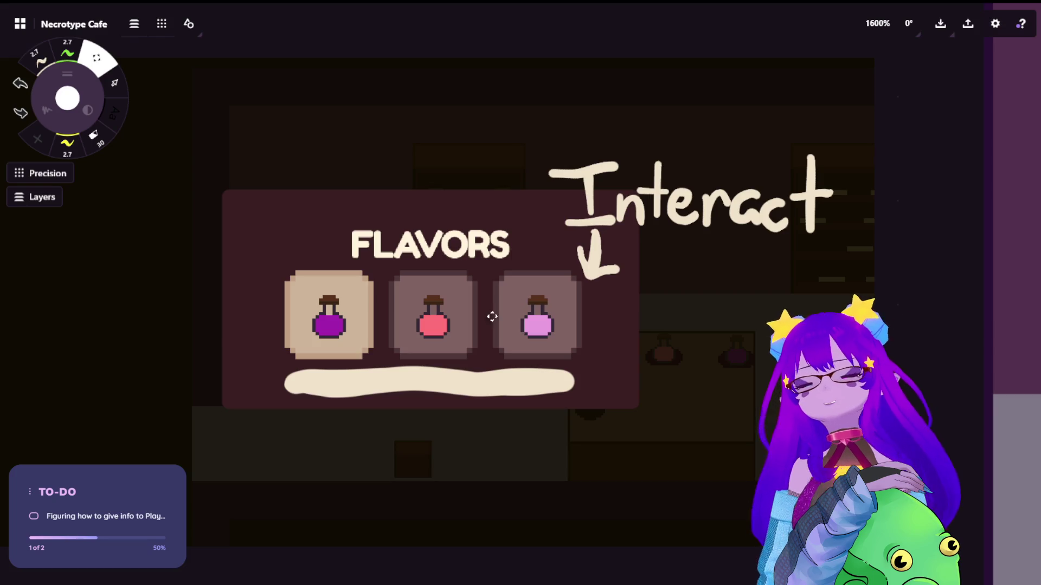
scroll(515, 302, "down", 5)
left_click_drag(449, 386, 600, 274)
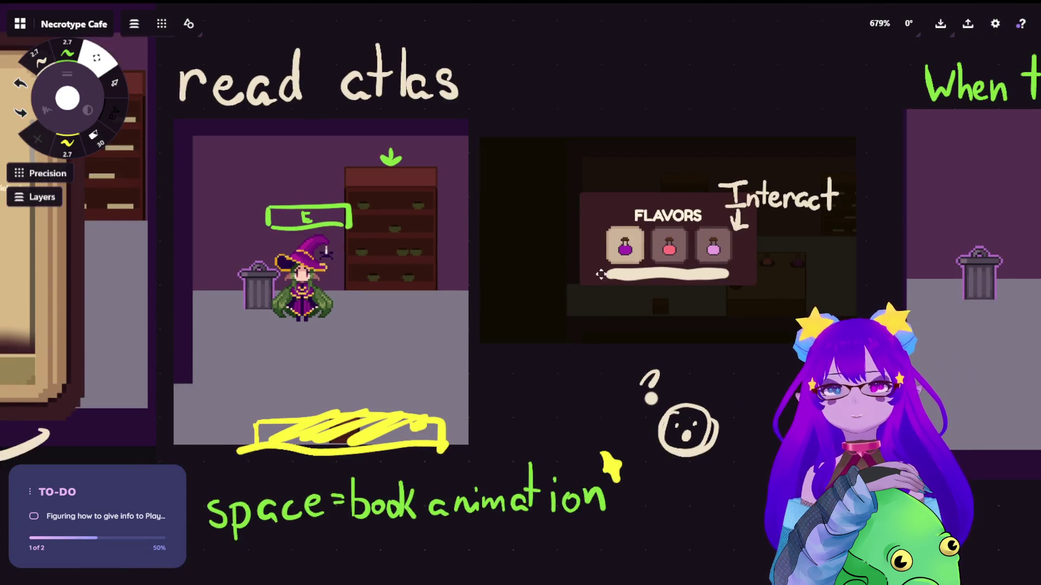
scroll(249, 201, "up", 3)
scroll(250, 201, "down", 2)
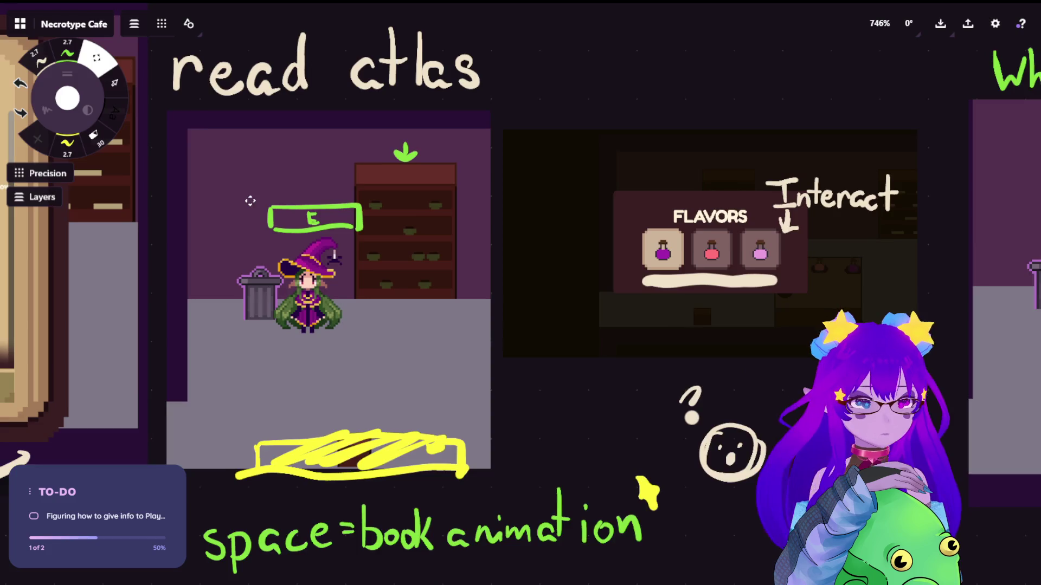
scroll(233, 208, "down", 1)
mouse_move(161, 226)
left_mouse_down()
mouse_move(450, 372)
mouse_move(461, 274)
left_mouse_up()
scroll(492, 296, "down", 2)
scroll(561, 253, "up", 4)
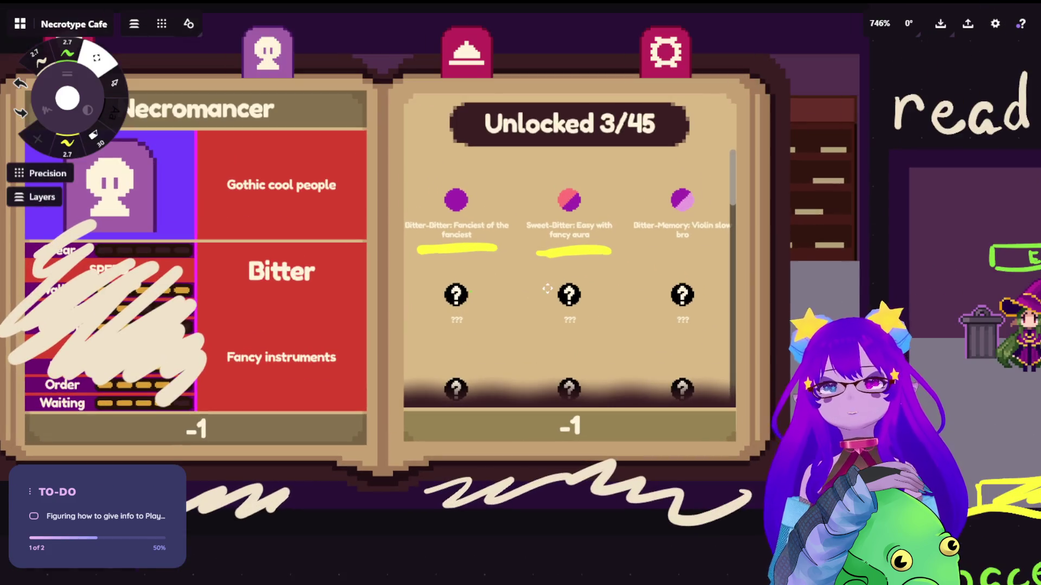
scroll(437, 195, "down", 3)
left_click_drag(437, 196, 423, 186)
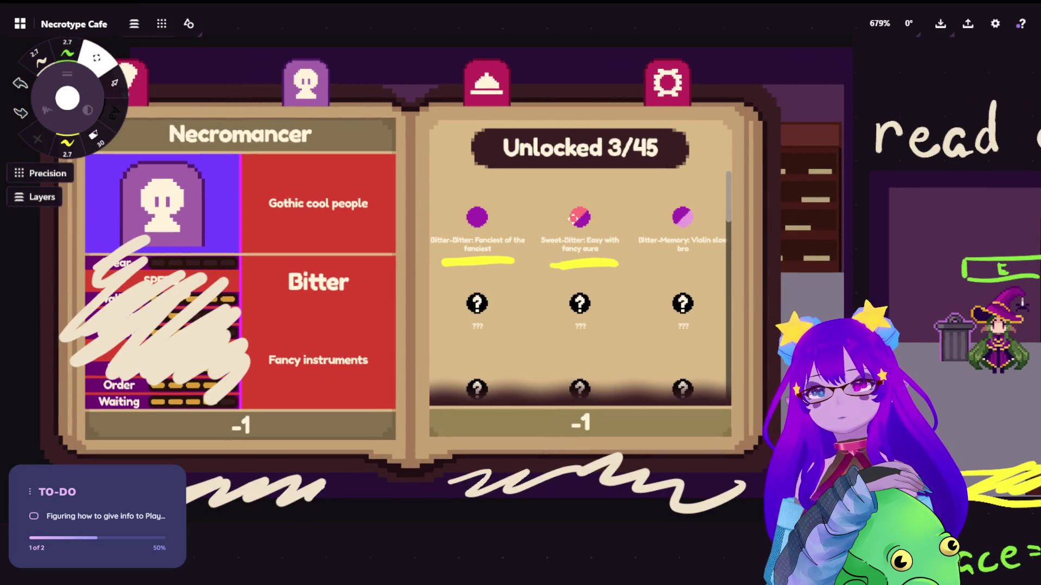
scroll(591, 223, "down", 3)
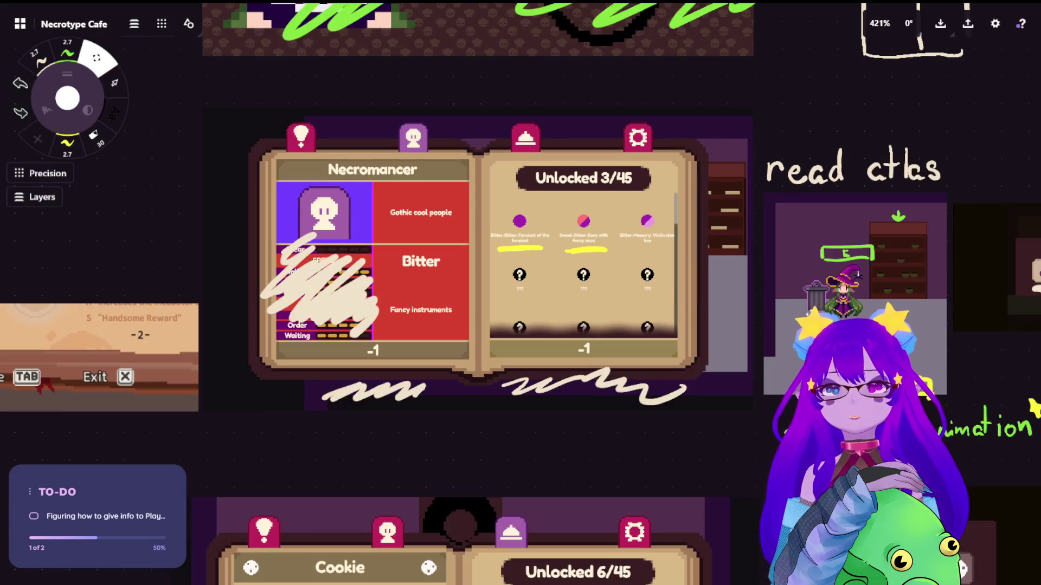
scroll(748, 293, "up", 3)
left_click_drag(748, 293, 228, 213)
scroll(620, 308, "right", 10)
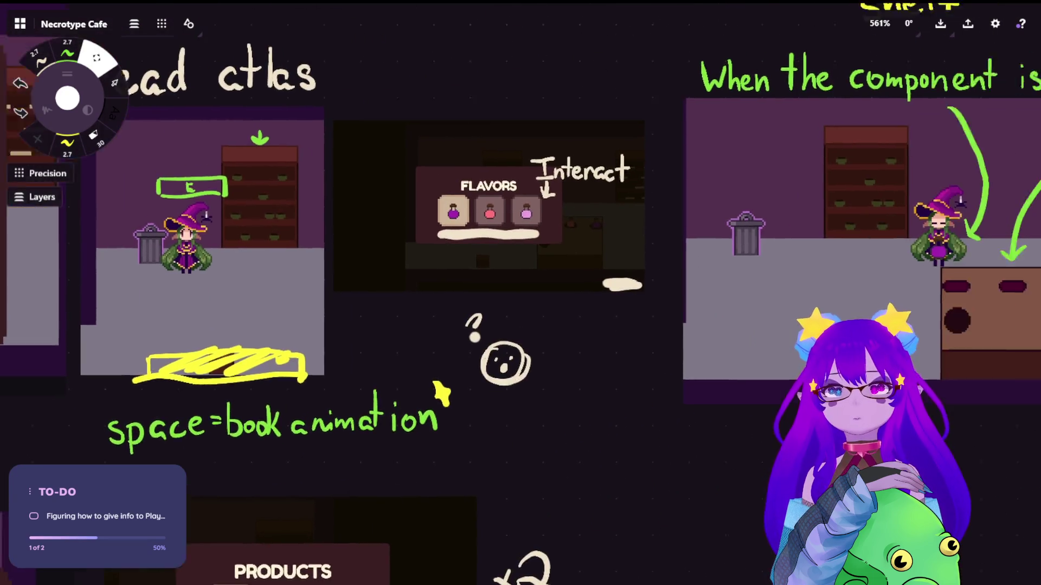
scroll(620, 308, "up", 3)
scroll(513, 194, "down", 2)
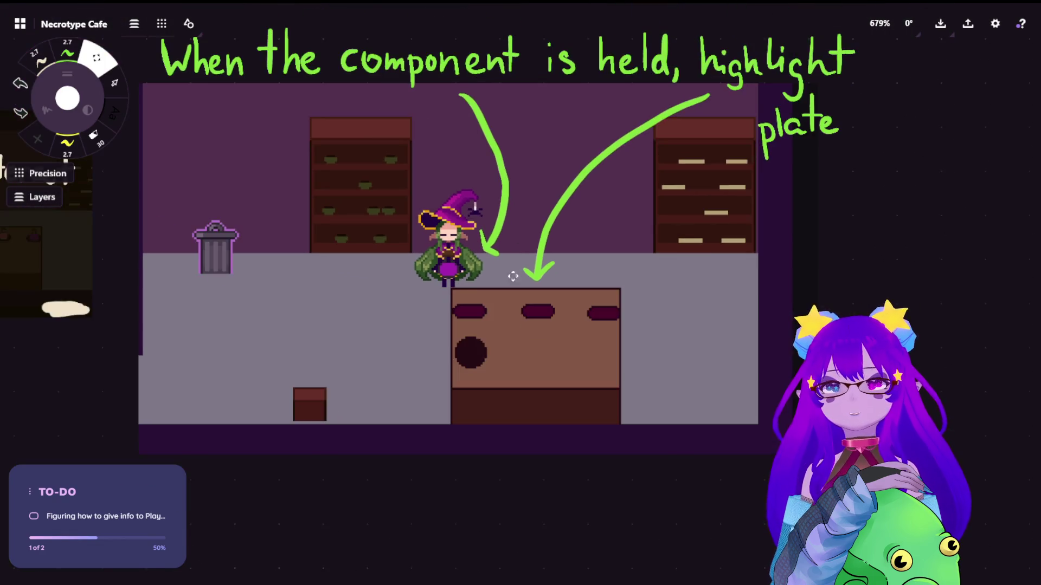
- Zoom and pan from the shop-floor mock-up up to the Hold [Q - Physical] mock-up with its trashcan and shelf notes
scroll(516, 275, "up", 2)
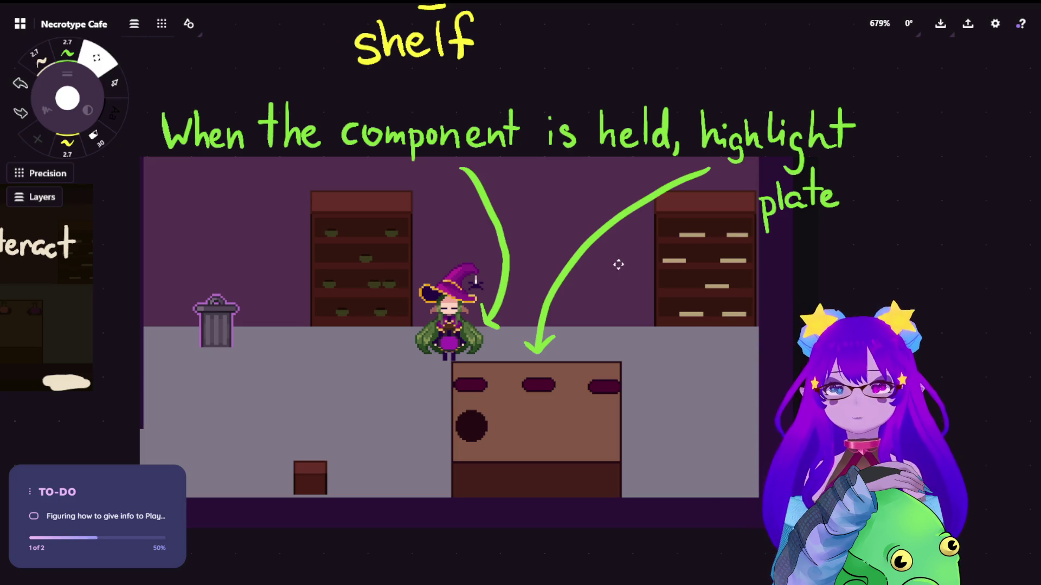
scroll(618, 264, "up", 3)
scroll(723, 180, "down", 5)
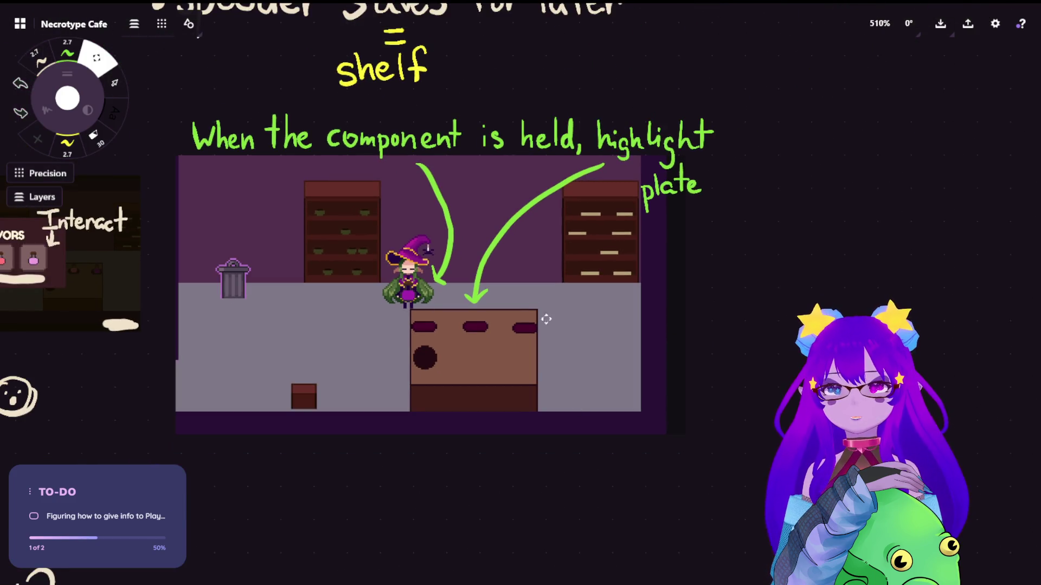
scroll(461, 286, "down", 1)
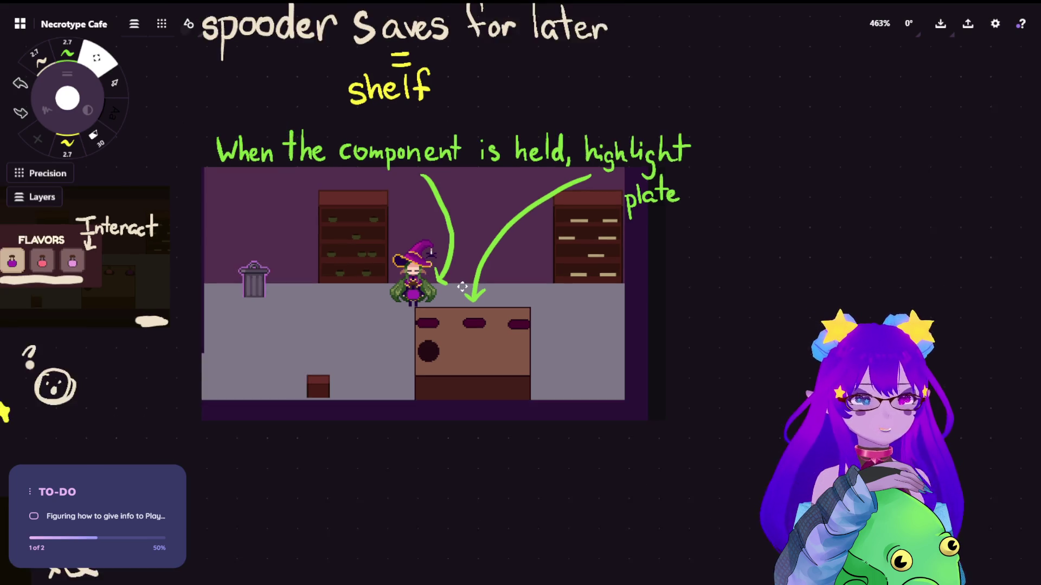
scroll(460, 287, "up", 1)
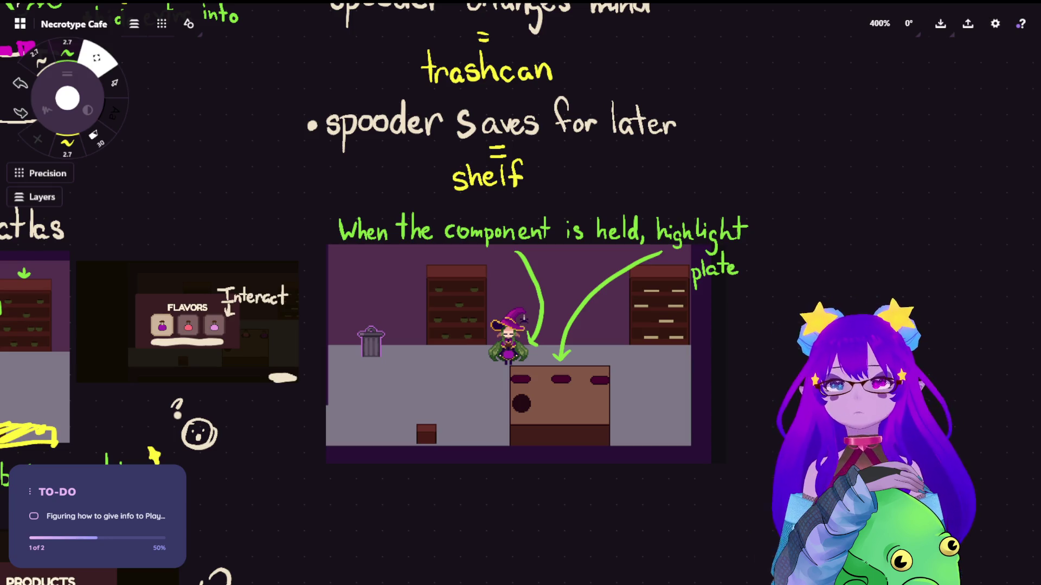
scroll(383, 362, "up", 3)
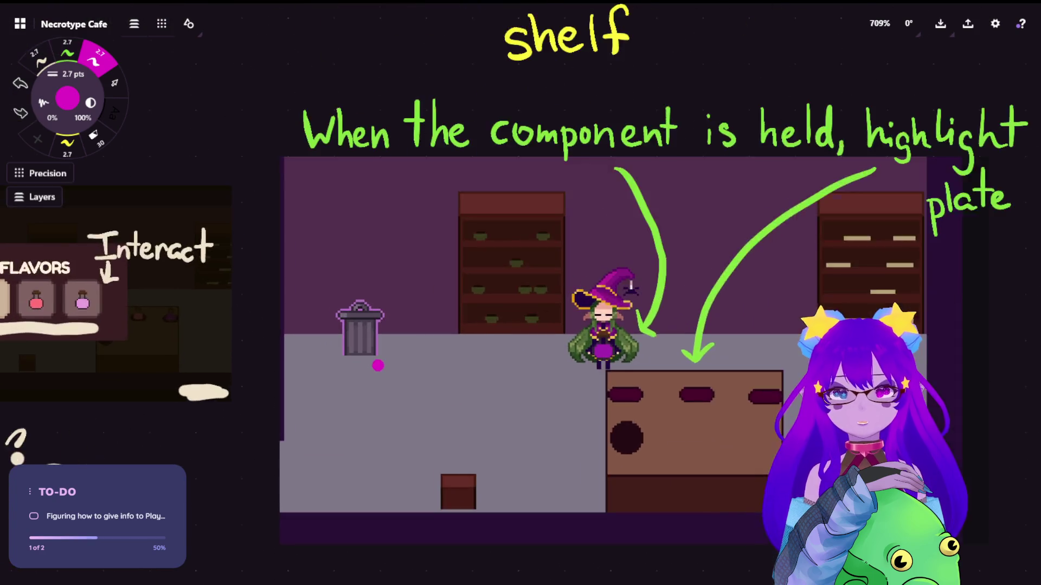
left_click_drag(460, 409, 466, 315)
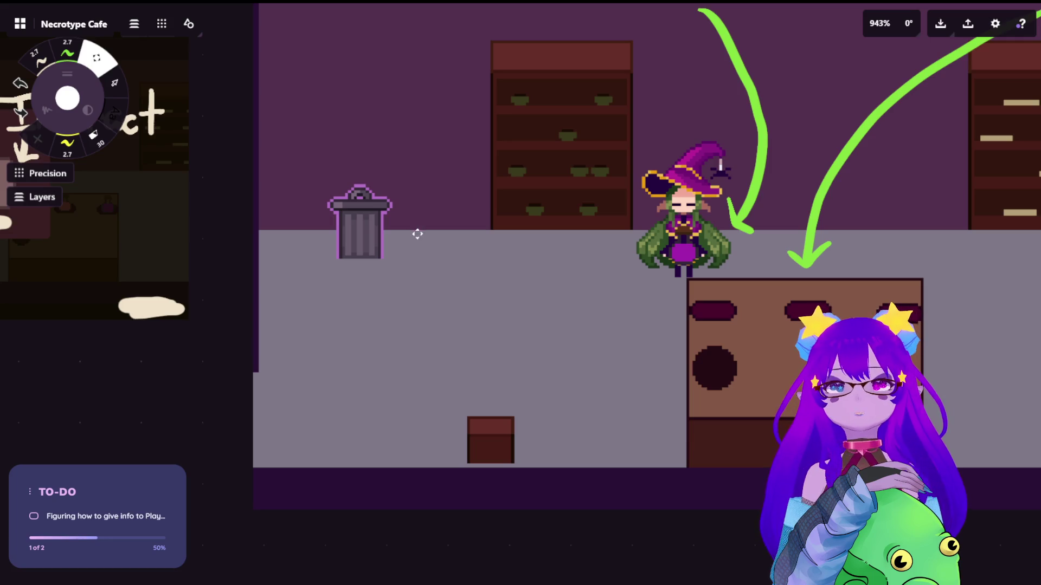
left_click_drag(394, 222, 387, 227)
left_click_drag(485, 452, 476, 439)
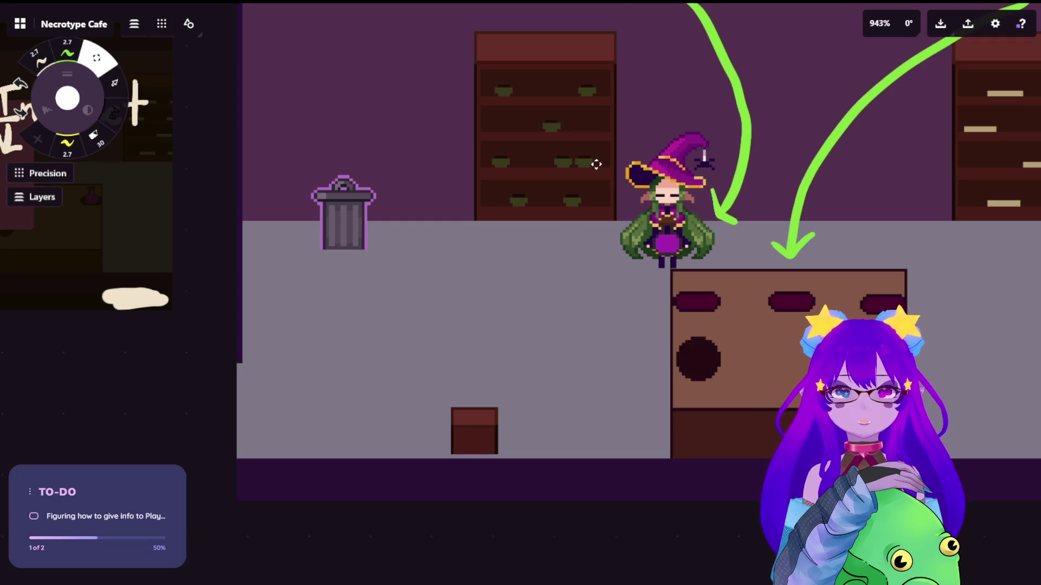
scroll(599, 160, "down", 3)
scroll(598, 160, "down", 1)
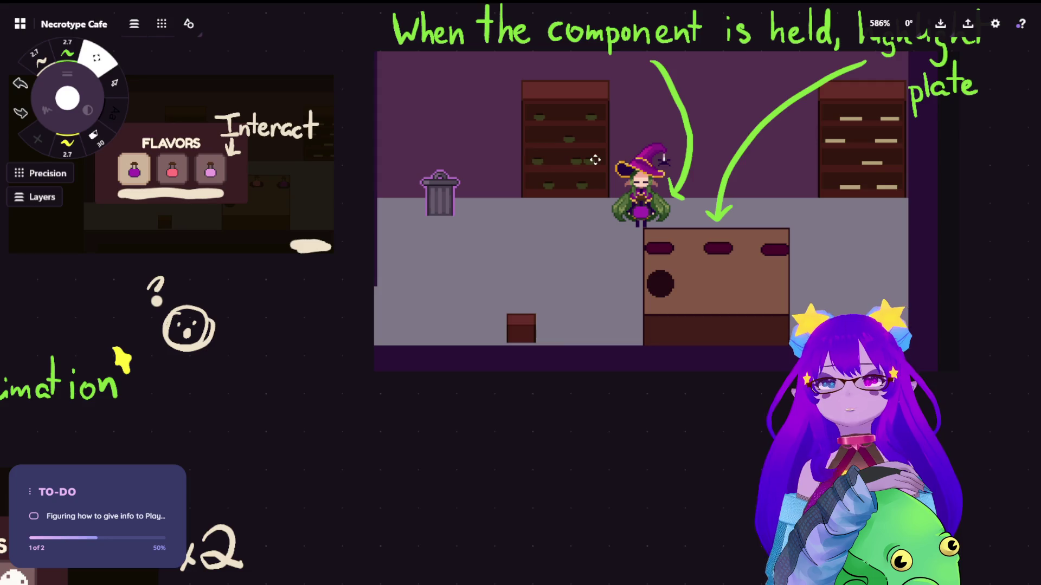
mouse_move(661, 84)
left_mouse_down()
mouse_move(594, 299)
mouse_move(580, 407)
left_mouse_up()
mouse_move(568, 18)
left_mouse_down()
mouse_move(537, 199)
mouse_move(478, 426)
mouse_move(494, 451)
left_mouse_up()
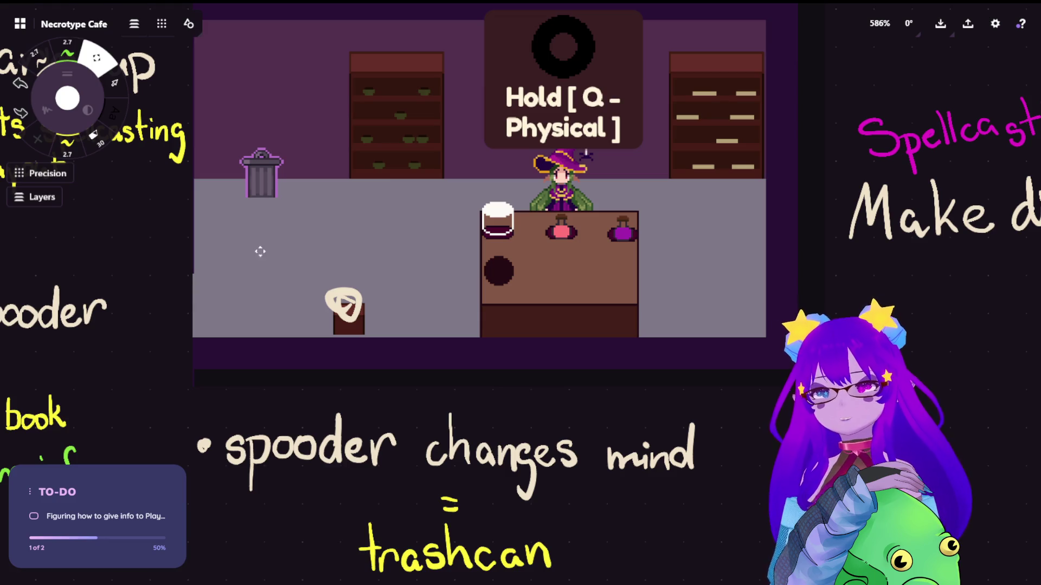
- Select the magenta pen while zooming around the shop scene mock-ups
scroll(258, 144, "up", 5)
scroll(276, 166, "down", 5)
scroll(287, 173, "down", 3)
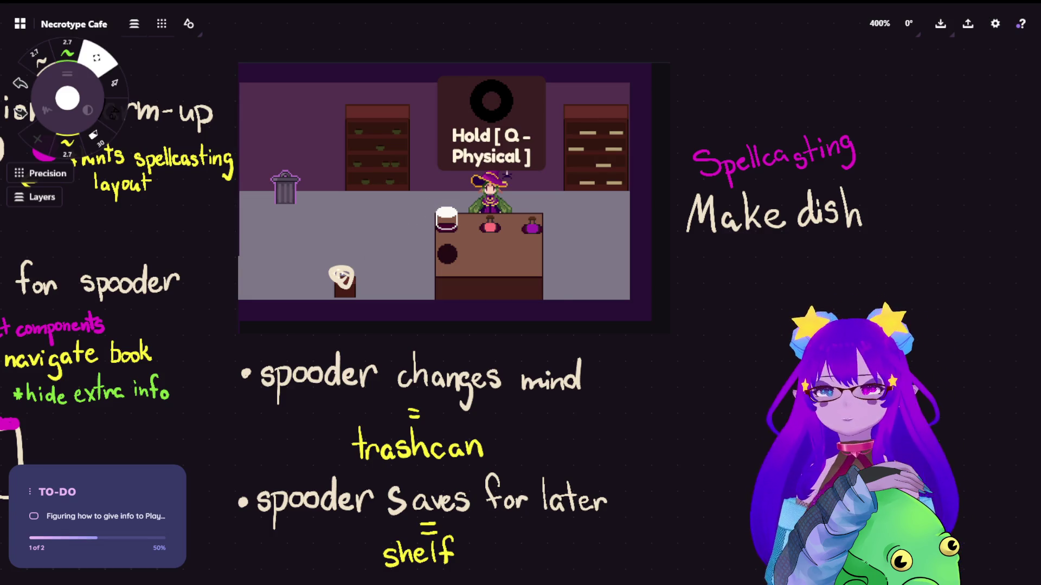
scroll(399, 228, "up", 5)
key("s")
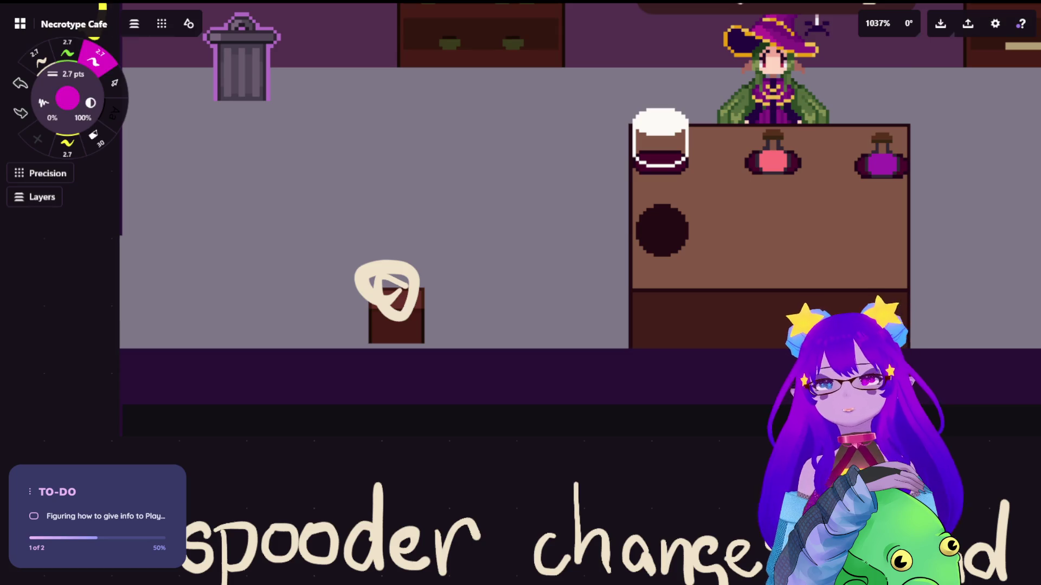
scroll(486, 174, "down", 2)
mouse_move(487, 174)
left_mouse_down()
mouse_move(400, 360)
mouse_move(374, 349)
left_mouse_up()
scroll(581, 285, "down", 10)
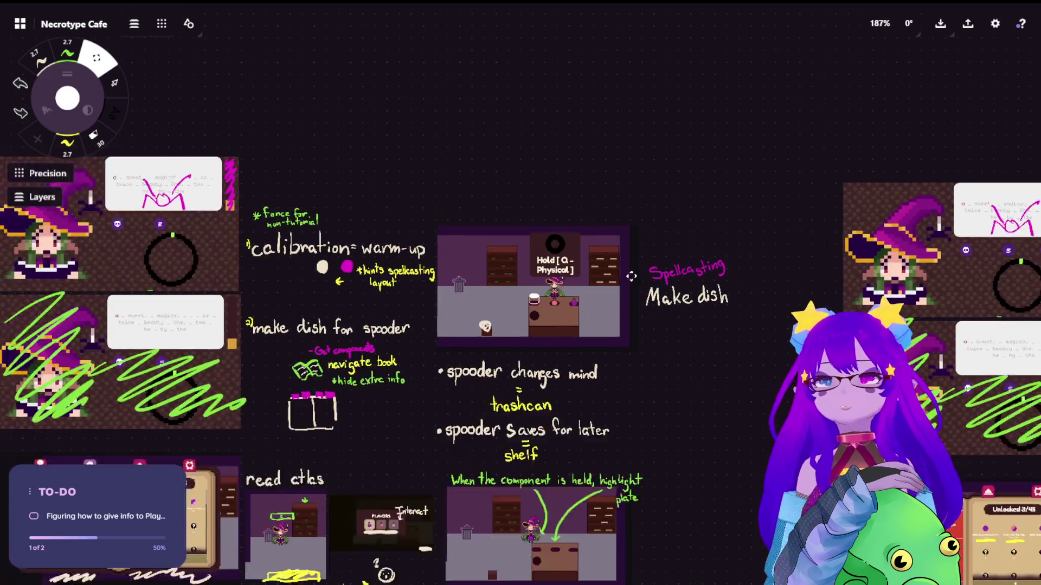
scroll(520, 293, "down", 3)
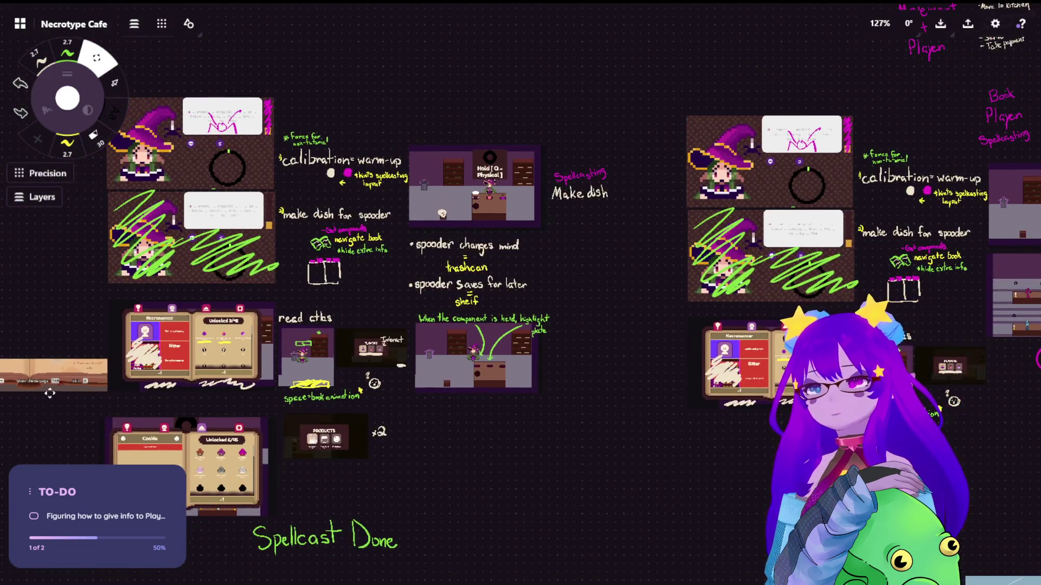
scroll(520, 292, "up", 4)
scroll(362, 316, "up", 5)
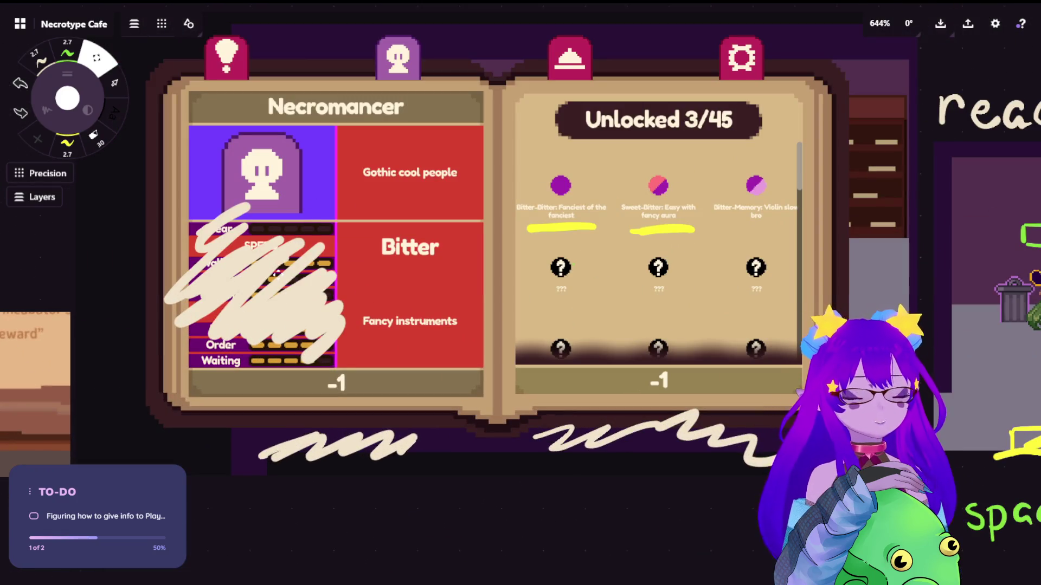
scroll(377, 250, "down", 4)
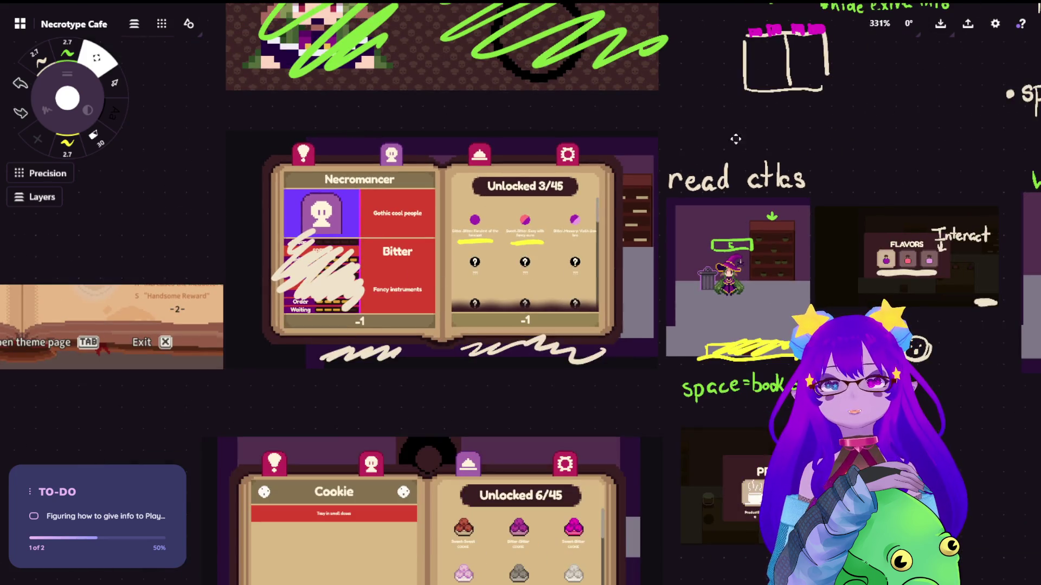
- Return to the magenta 2.7 pt pen and bring the calibration notes into view
scroll(666, 212, "right", 10)
scroll(520, 292, "up", 5)
scroll(521, 293, "up", 2)
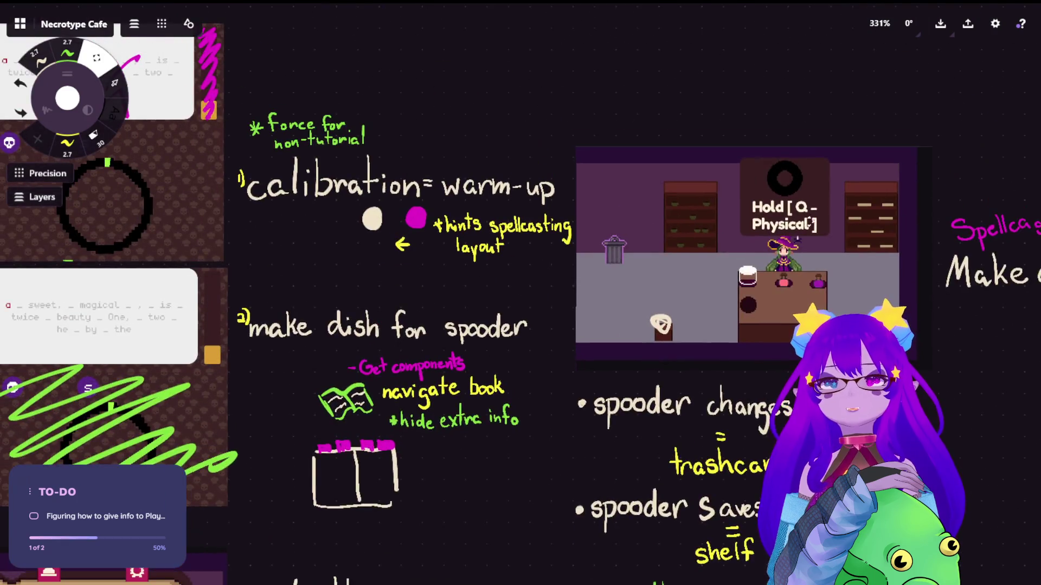
scroll(694, 208, "up", 5)
scroll(521, 293, "right", 6)
scroll(520, 293, "left", 5)
scroll(520, 292, "down", 2)
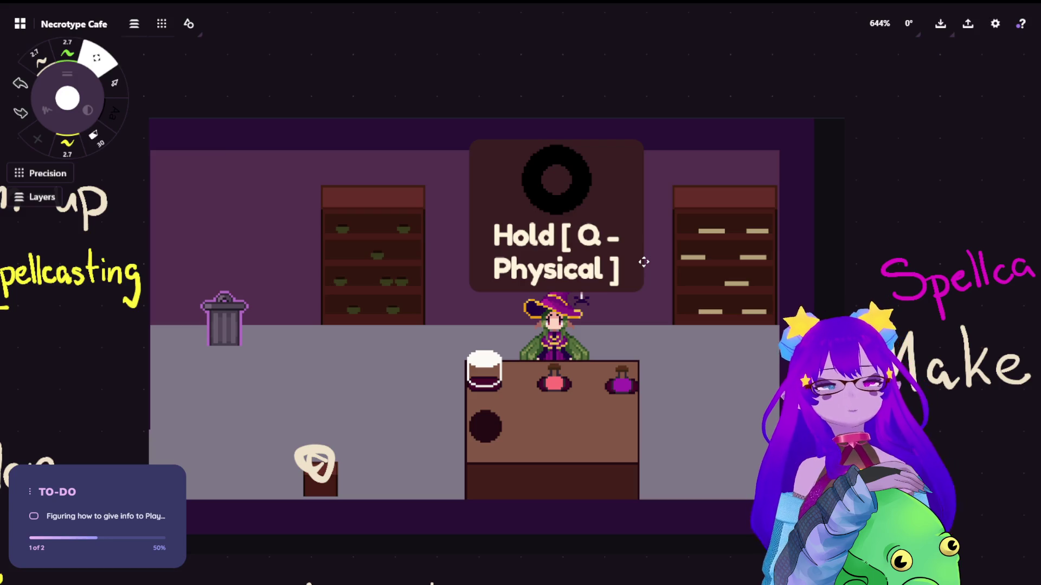
key("Escape")
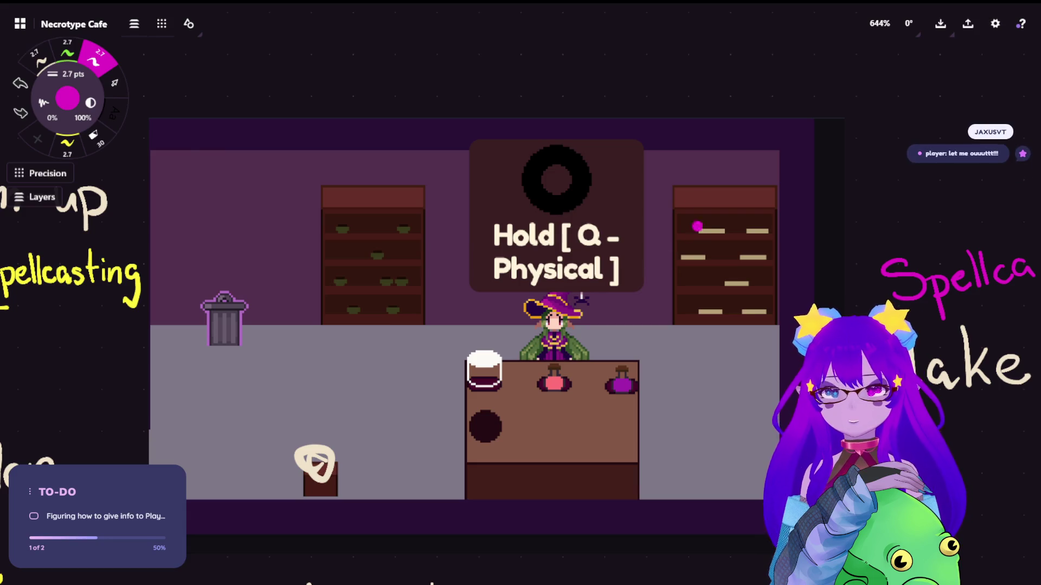
scroll(670, 134, "down", 5)
scroll(670, 133, "down", 3)
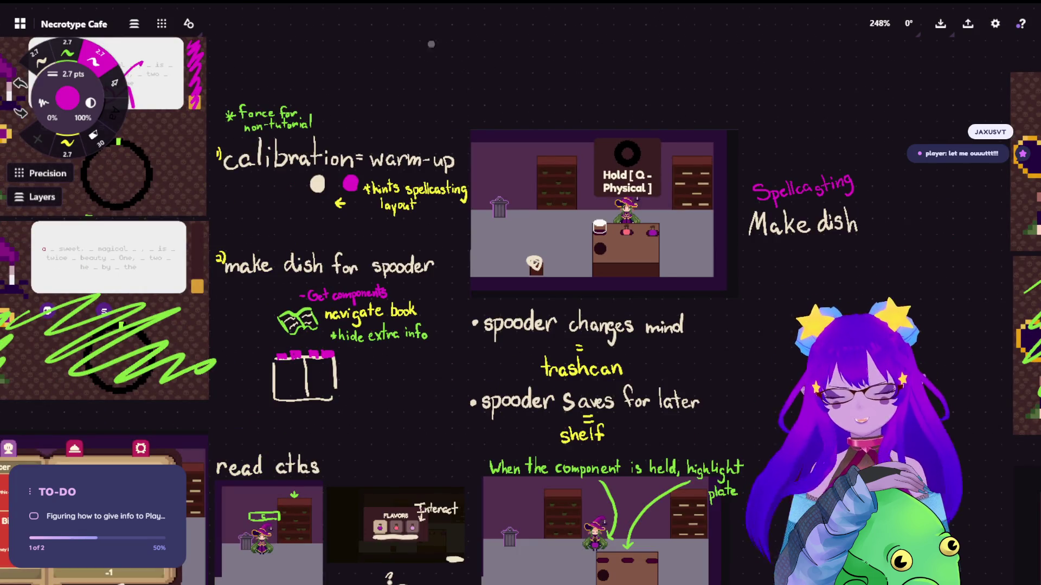
left_click_drag(331, 76, 612, 238)
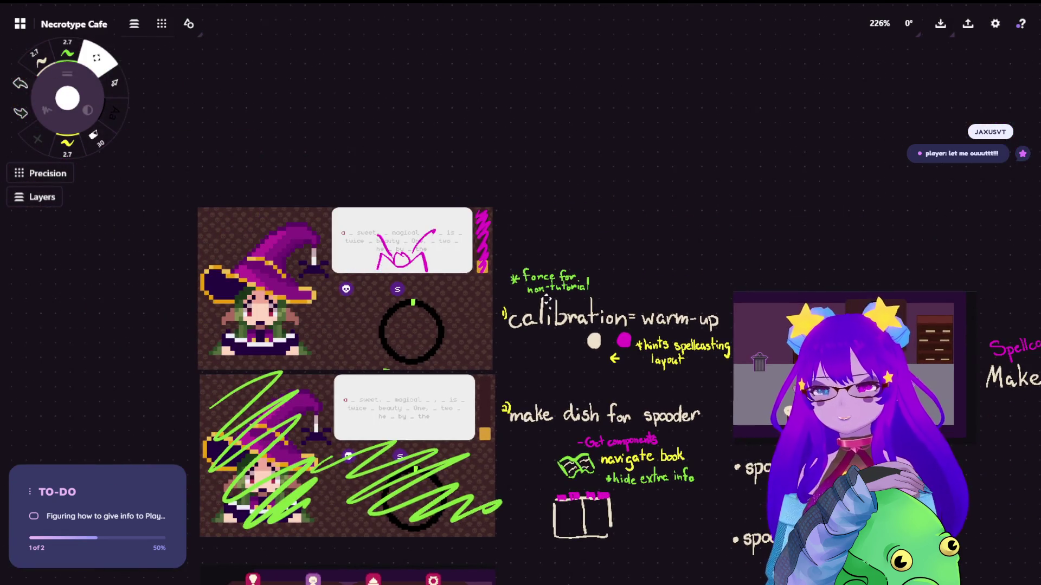
- Write '0) Movement' above the calibration note, with a yellow ')' and cream lettering
scroll(823, 419, "up", 5)
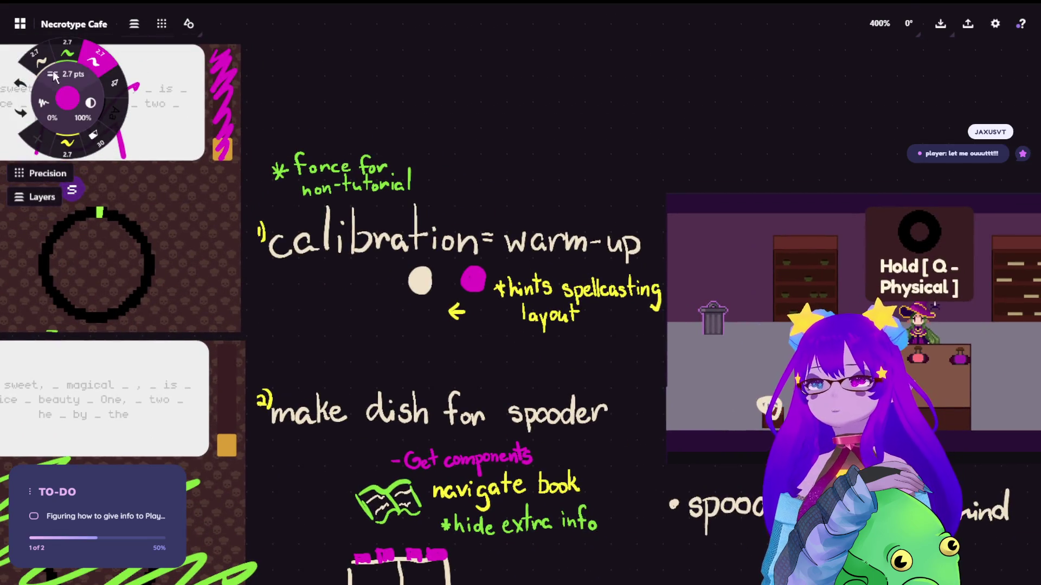
left_click(37, 57)
left_click(67, 144)
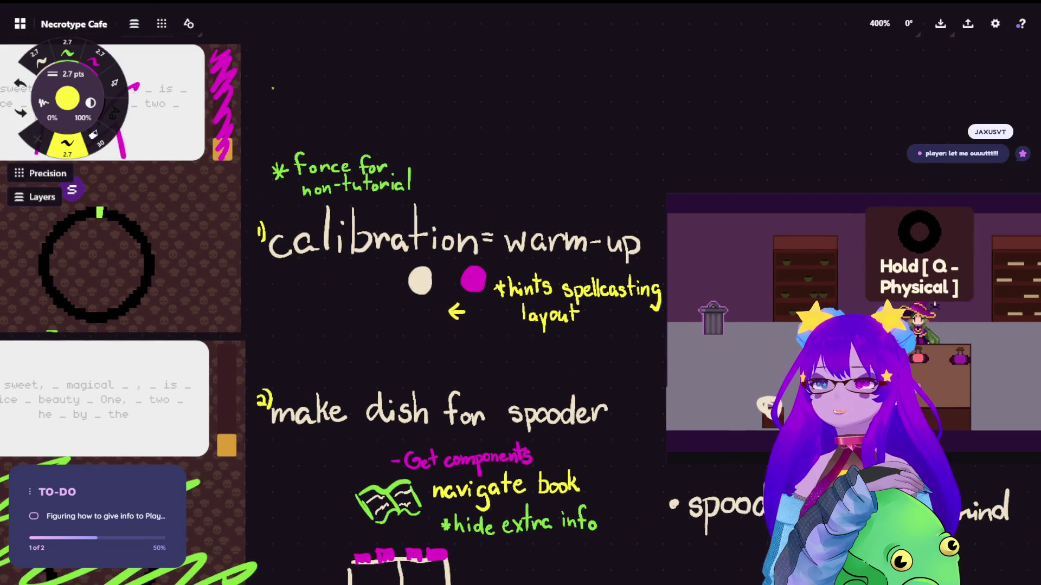
mouse_move(269, 97)
left_mouse_down()
mouse_move(268, 131)
mouse_move(301, 130)
mouse_move(315, 114)
mouse_move(323, 124)
mouse_move(329, 108)
mouse_move(358, 125)
mouse_move(398, 122)
left_mouse_up()
left_click(36, 57)
key("ctrl+z")
key("ctrl+z")
mouse_move(405, 80)
left_mouse_down()
mouse_move(407, 119)
mouse_move(413, 100)
left_mouse_up()
- Sketch a small circle, line and arched figure with a pointed hat beside 'Movement'
scroll(520, 325, "right", 3)
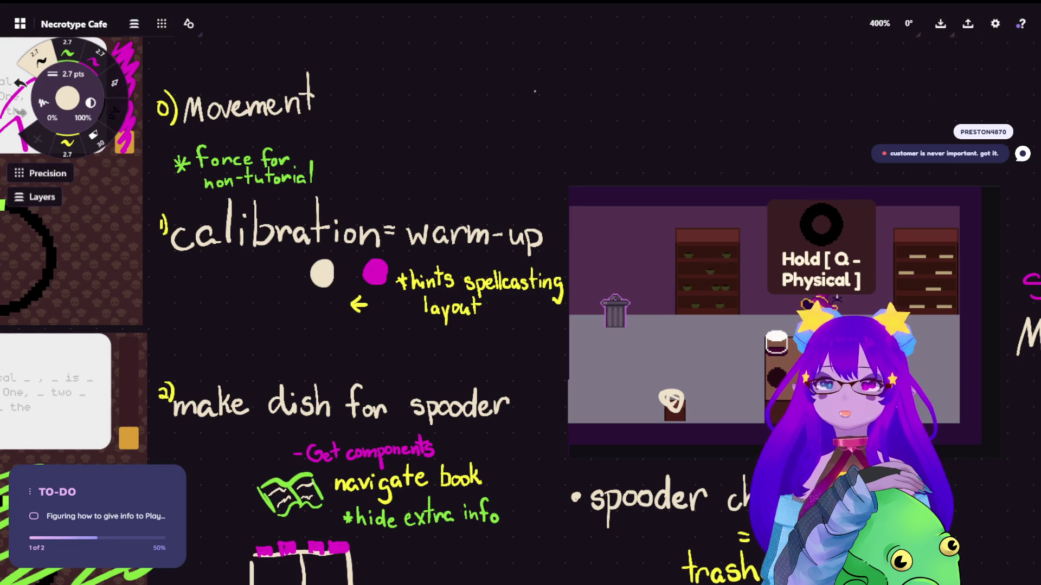
left_click_drag(546, 82, 533, 96)
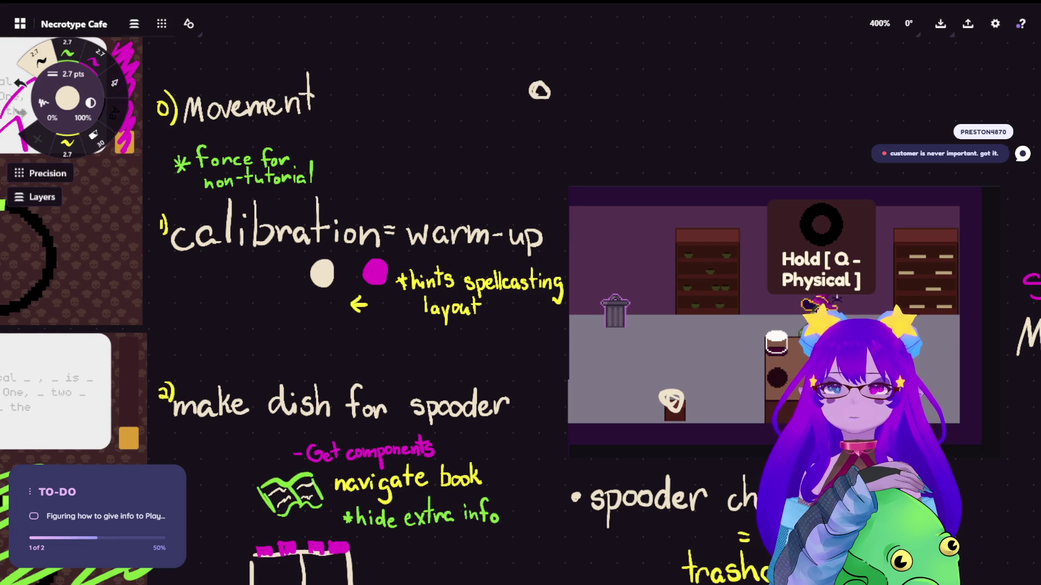
mouse_move(522, 57)
left_mouse_down()
mouse_move(534, 81)
mouse_move(508, 76)
left_mouse_up()
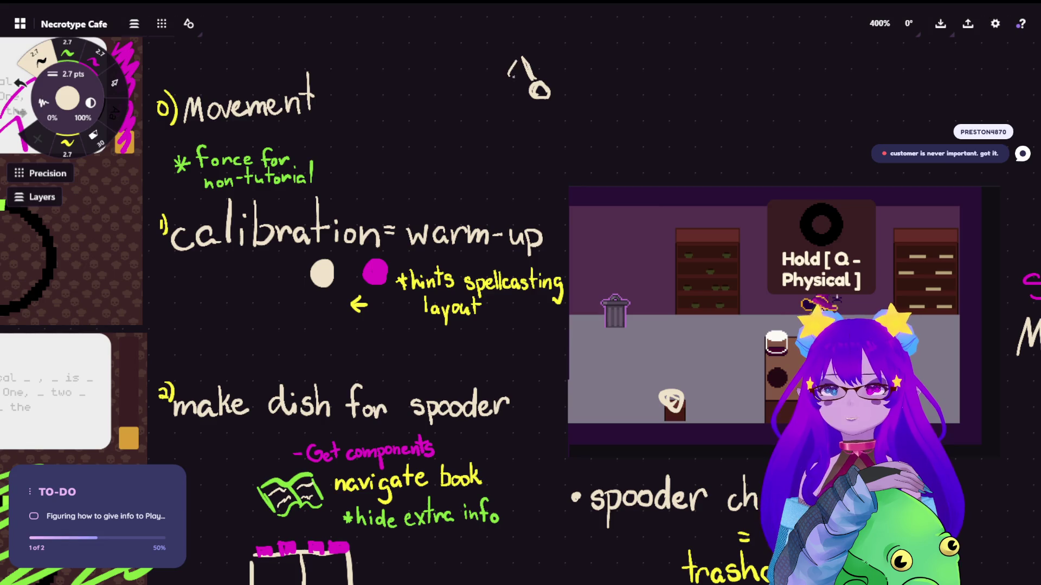
mouse_move(415, 93)
left_mouse_down()
mouse_move(410, 124)
mouse_move(437, 127)
mouse_move(416, 106)
mouse_move(428, 105)
left_mouse_up()
key("ctrl+z")
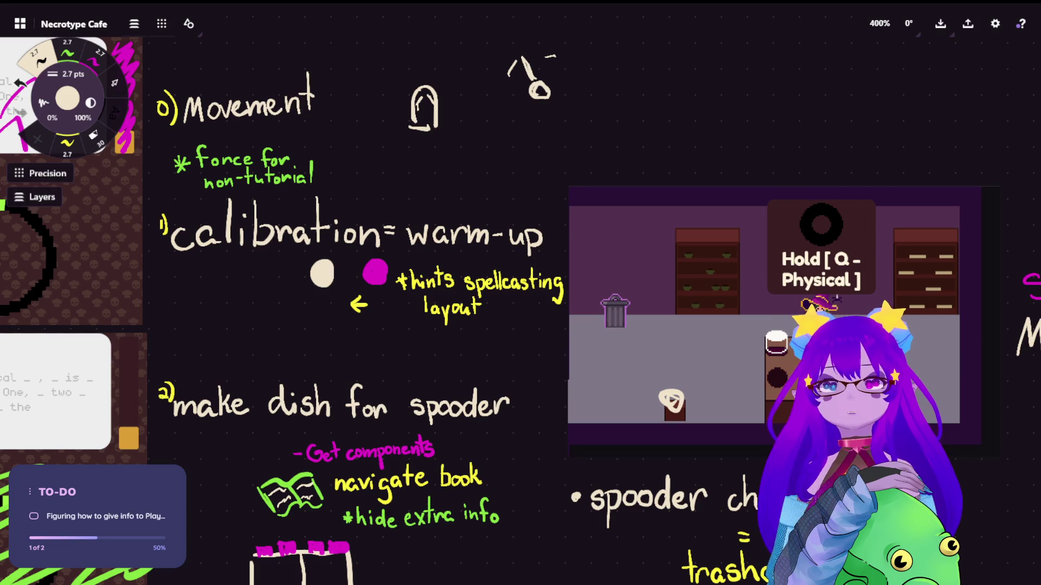
mouse_move(433, 95)
left_mouse_down()
mouse_move(429, 105)
mouse_move(446, 79)
left_mouse_up()
key("ctrl+z")
mouse_move(411, 95)
left_mouse_down()
mouse_move(423, 53)
mouse_move(437, 86)
left_mouse_up()
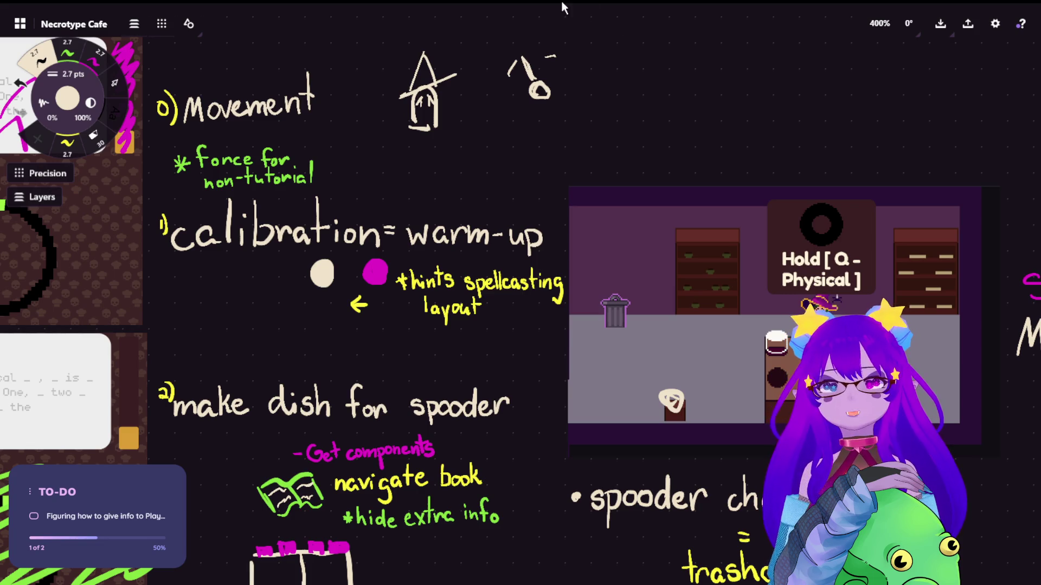
- Scroll up to review the hatted figure beside '0) Movement'
scroll(389, 175, "up", 3)
- Erase the doodled figure and hat beside 'Movement'
key("e")
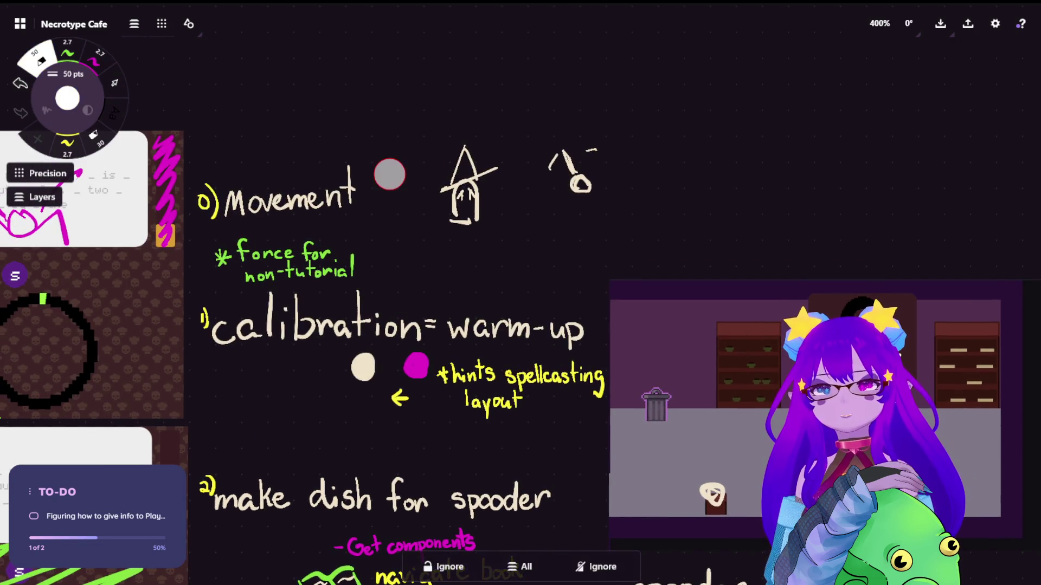
left_click(506, 172)
mouse_move(445, 132)
left_mouse_down()
mouse_move(446, 168)
mouse_move(632, 148)
mouse_move(548, 173)
left_mouse_up()
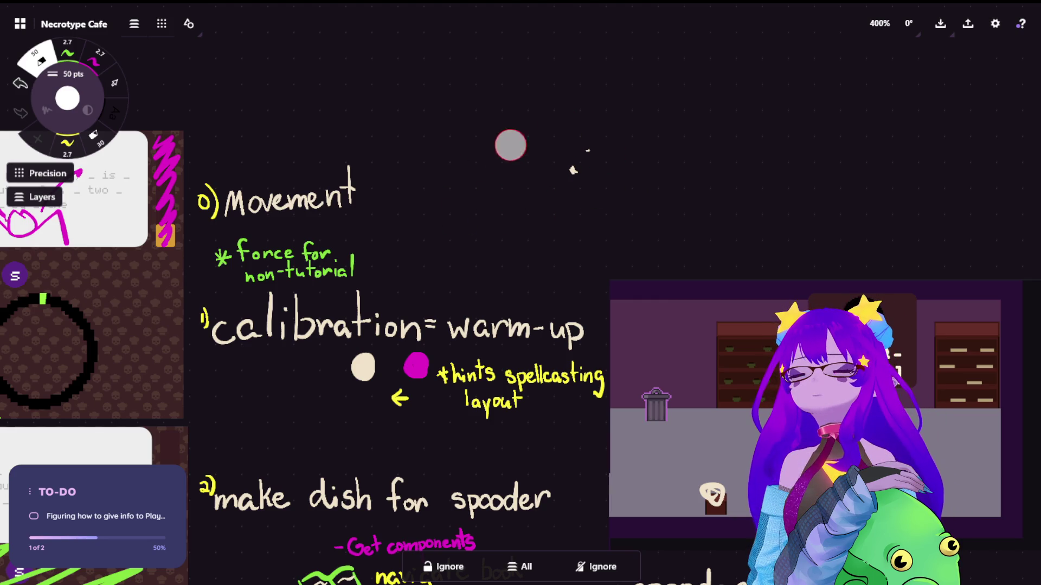
- Paste the witch, trash can and counter screenshot beside 'Movement' and draw a cream arrow on it
key("ctrl+v")
scroll(520, 299, "down", 10)
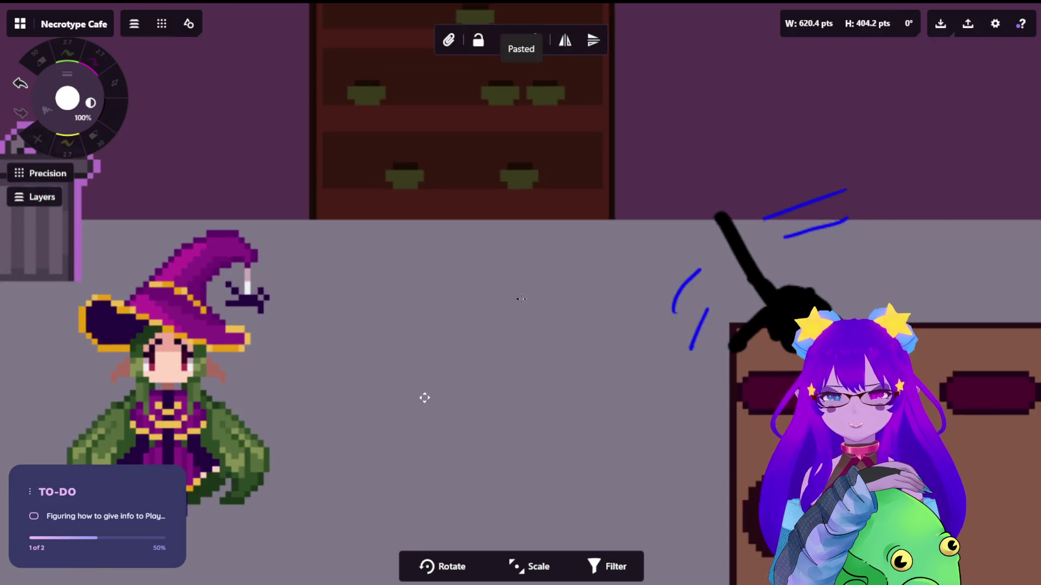
mouse_move(521, 298)
left_mouse_down()
mouse_move(522, 226)
mouse_move(494, 201)
left_mouse_up()
left_click(323, 55)
scroll(256, 185, "up", 5)
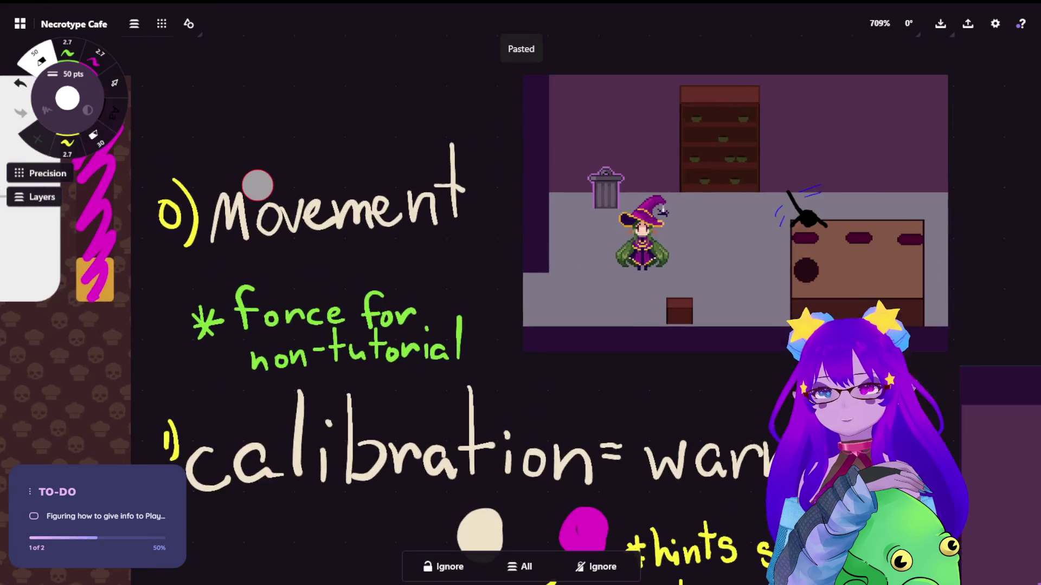
left_click(54, 64)
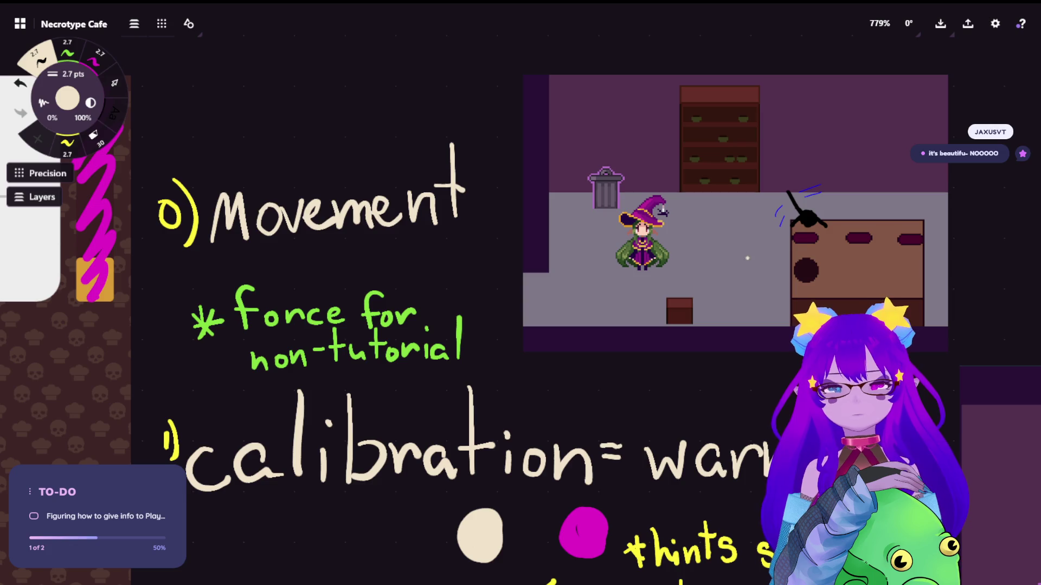
mouse_move(678, 268)
left_mouse_down()
mouse_move(754, 233)
mouse_move(756, 249)
left_mouse_up()
- Undo the wavy stroke and counter lines, then sketch cream stacked boxes above the trash can
key("ctrl+z")
key("ctrl+z")
key("ctrl+z")
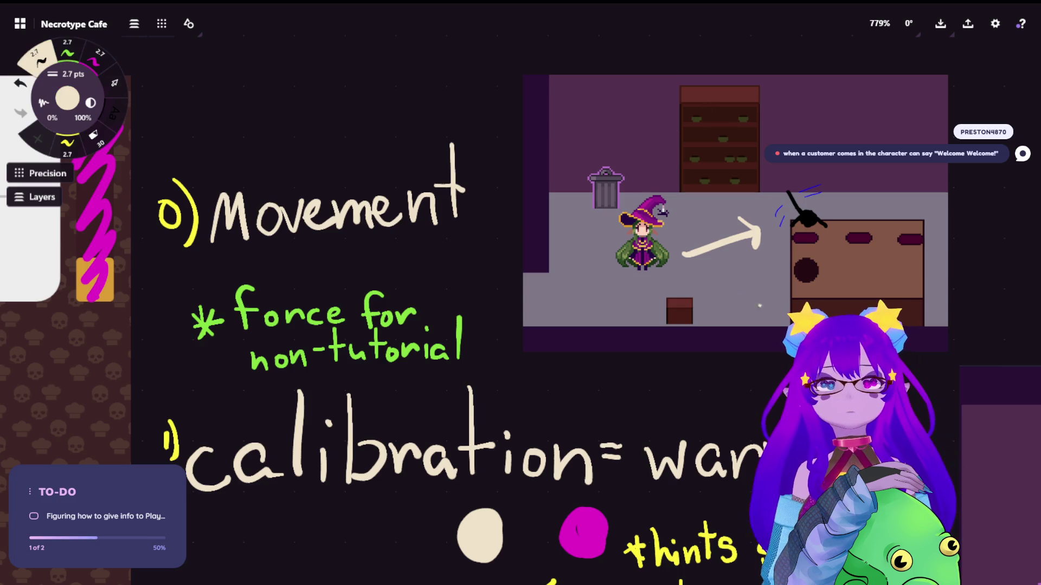
left_click_drag(680, 296, 800, 290)
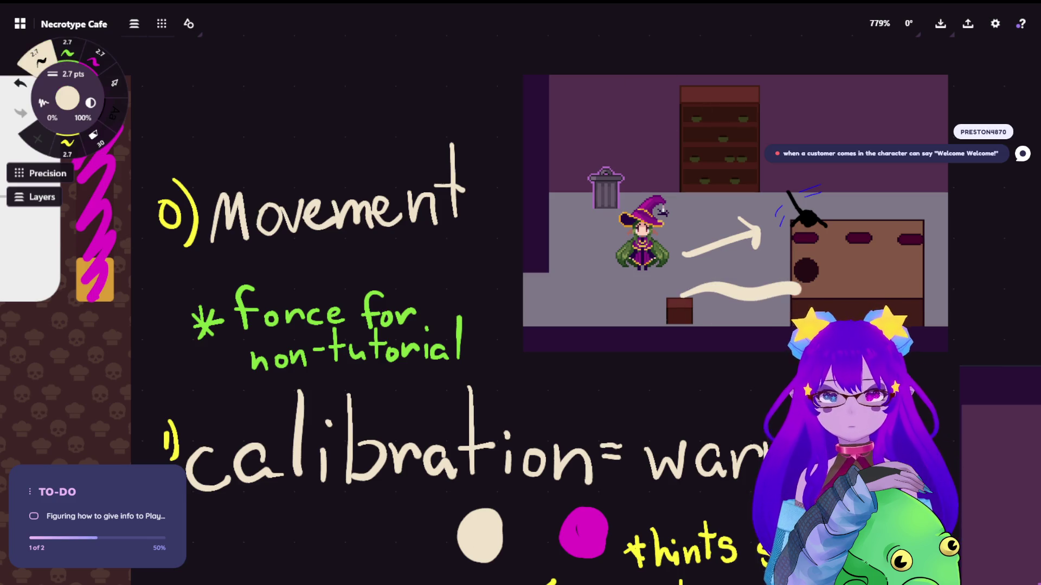
left_click_drag(664, 328, 753, 325)
key("ctrl+z")
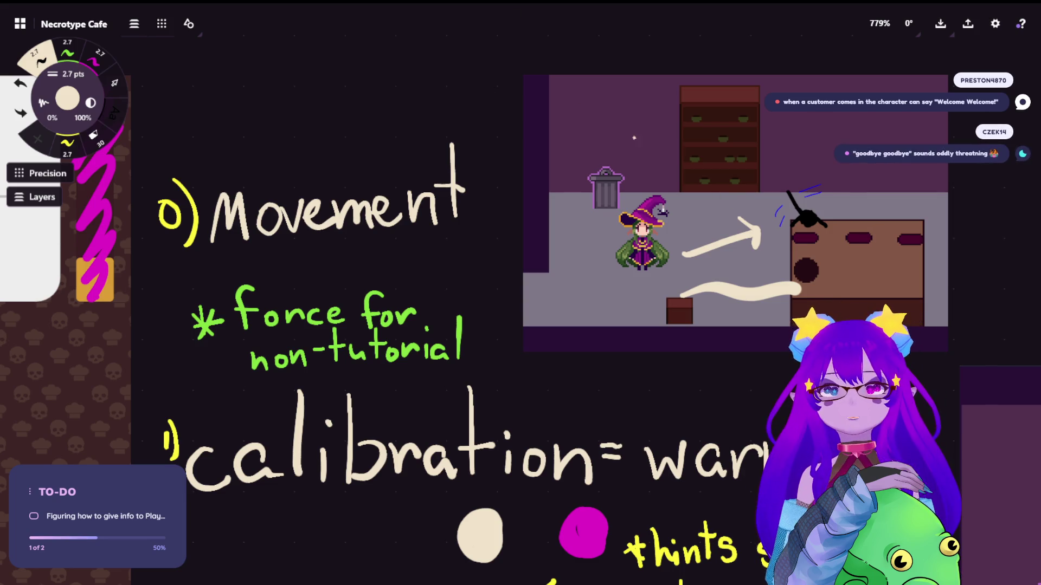
key("ctrl+z")
mouse_move(631, 169)
left_mouse_down()
mouse_move(636, 145)
mouse_move(662, 164)
mouse_move(611, 172)
mouse_move(642, 189)
mouse_move(686, 161)
mouse_move(633, 187)
mouse_move(666, 187)
mouse_move(664, 162)
left_mouse_up()
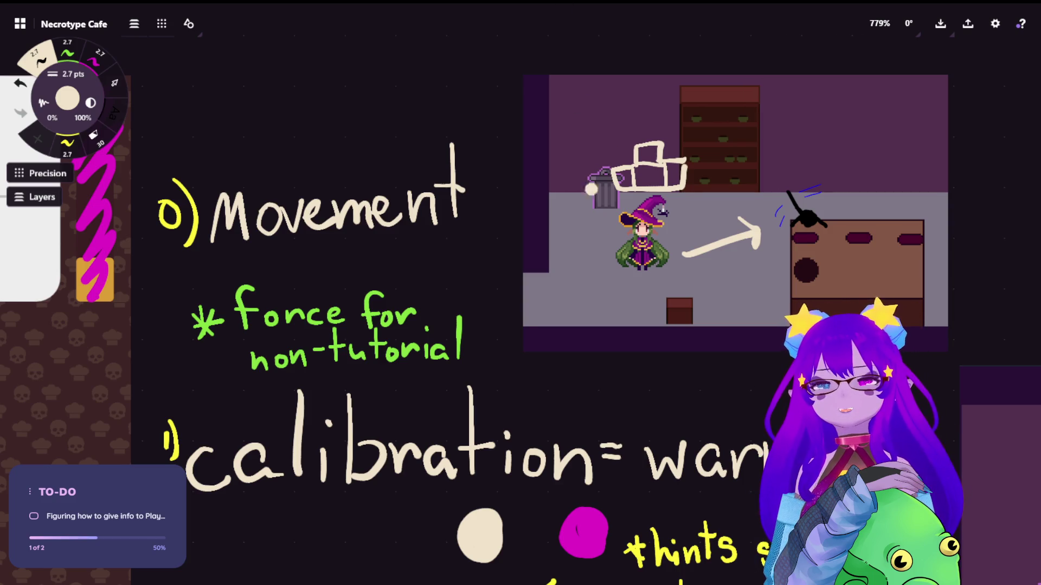
scroll(582, 152, "down", 5)
left_click_drag(603, 165, 518, 56)
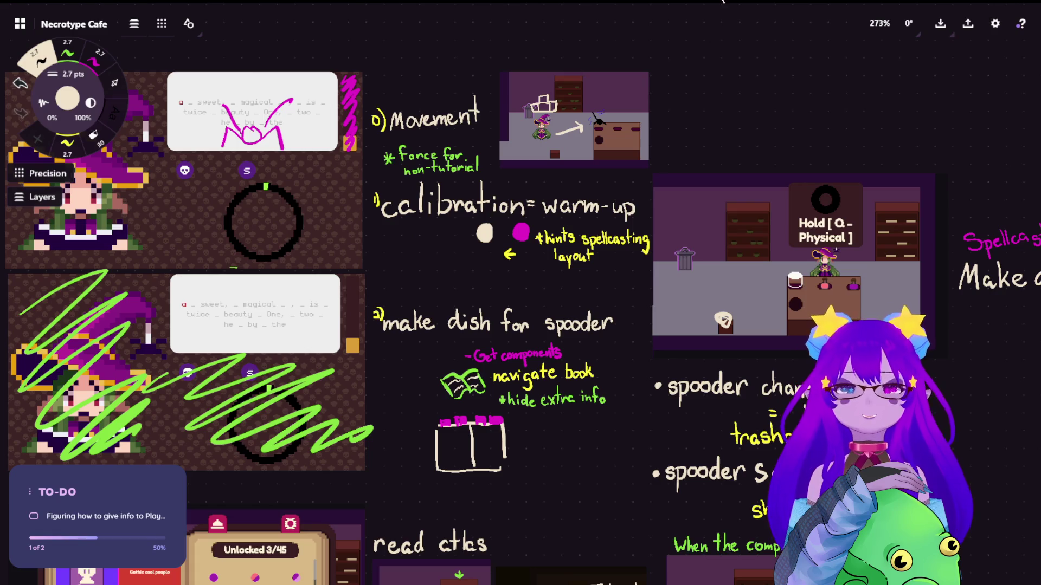
scroll(521, 292, "down", 5)
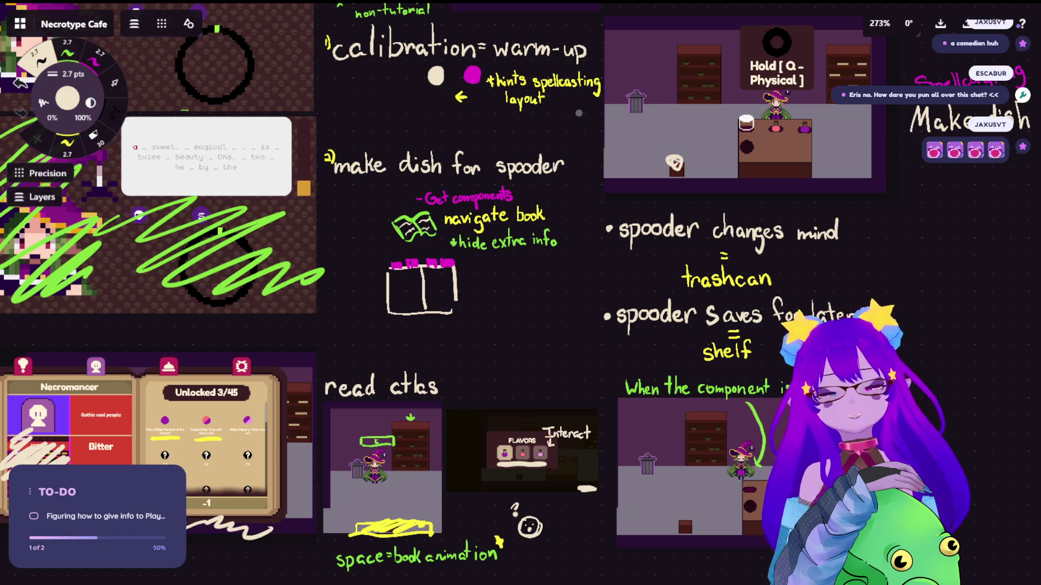
scroll(578, 113, "up", 3)
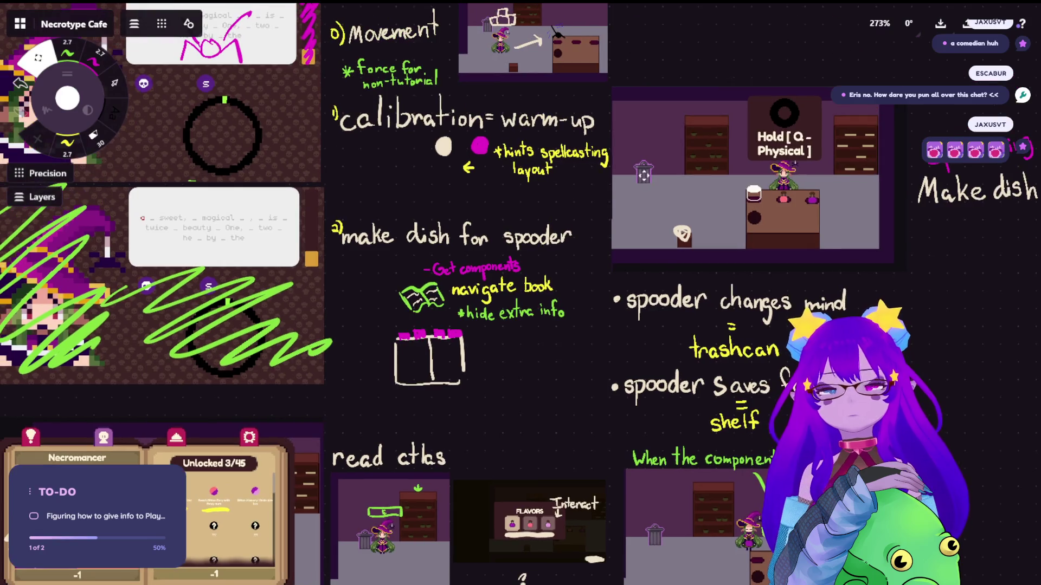
scroll(618, 523, "down", 3)
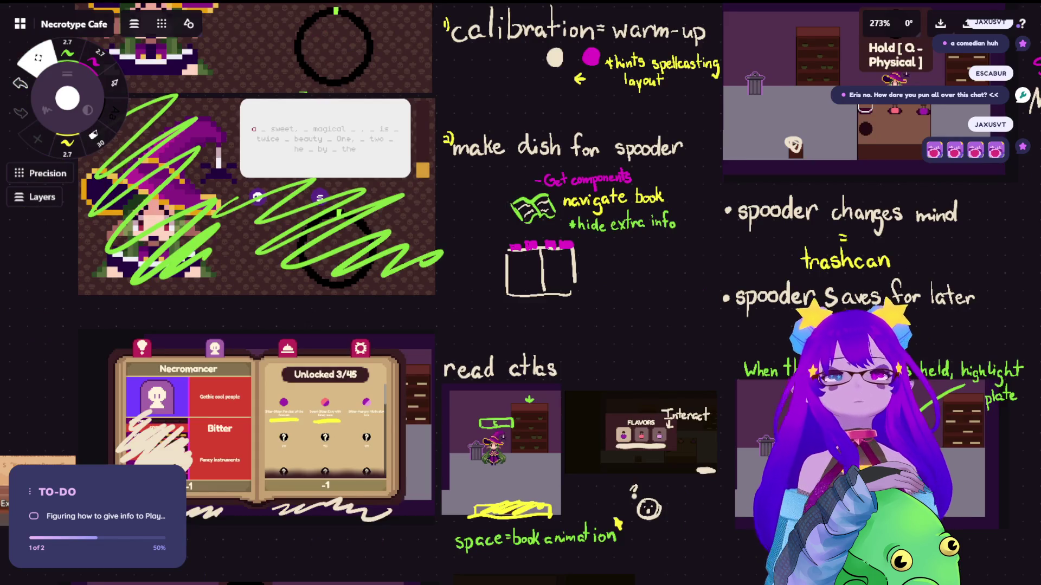
scroll(618, 523, "right", 3)
scroll(556, 260, "down", 5)
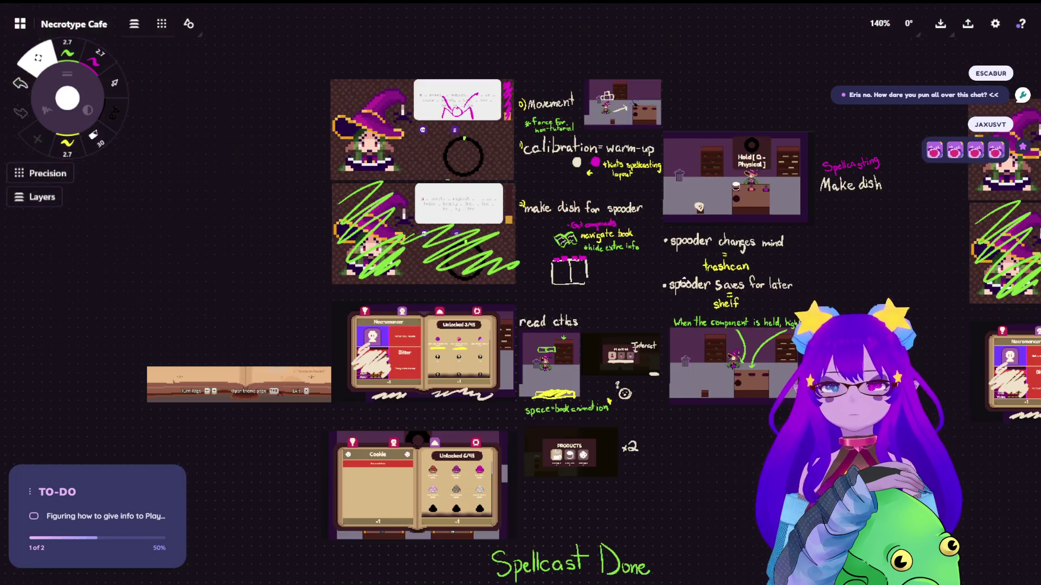
scroll(552, 209, "down", 2)
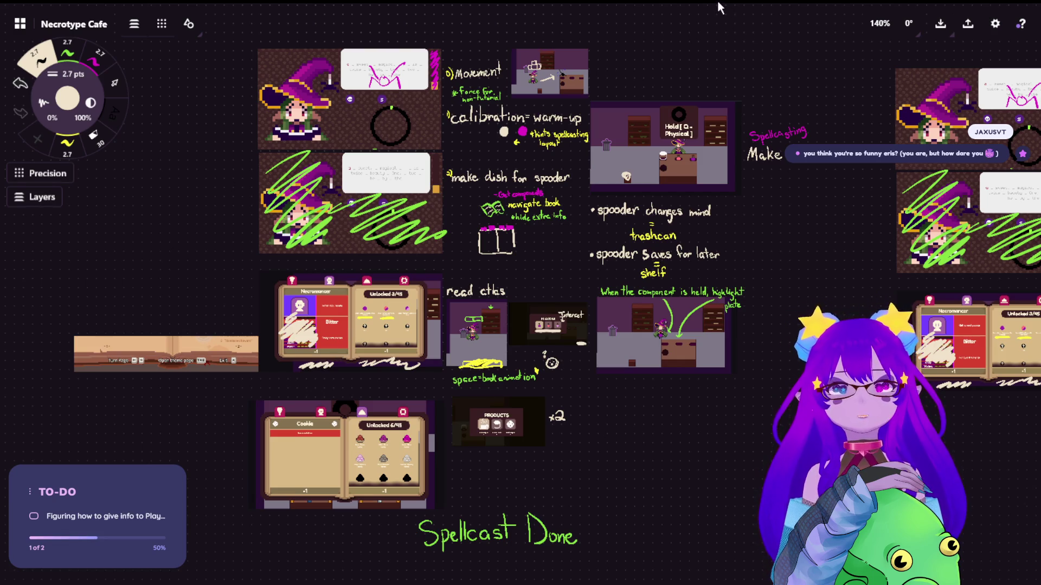
scroll(538, 310, "right", 2)
scroll(798, 281, "down", 3)
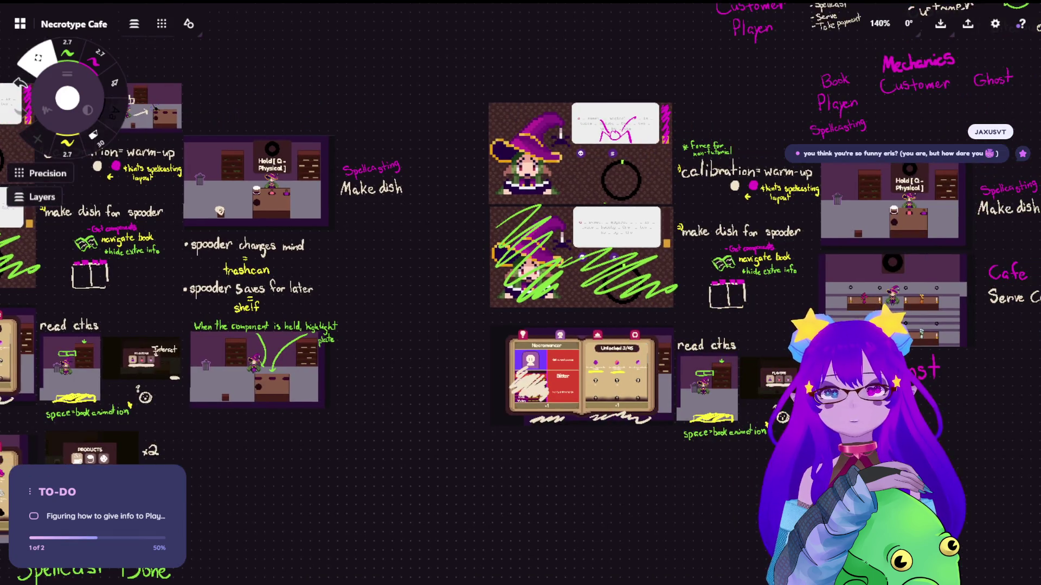
scroll(798, 281, "up", 5)
scroll(797, 281, "up", 5)
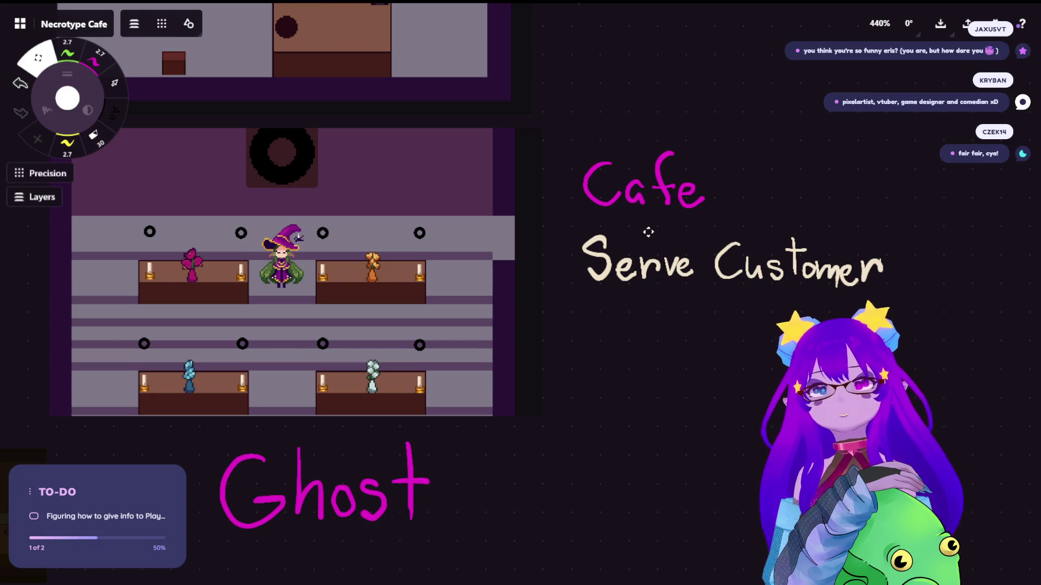
scroll(618, 233, "down", 5)
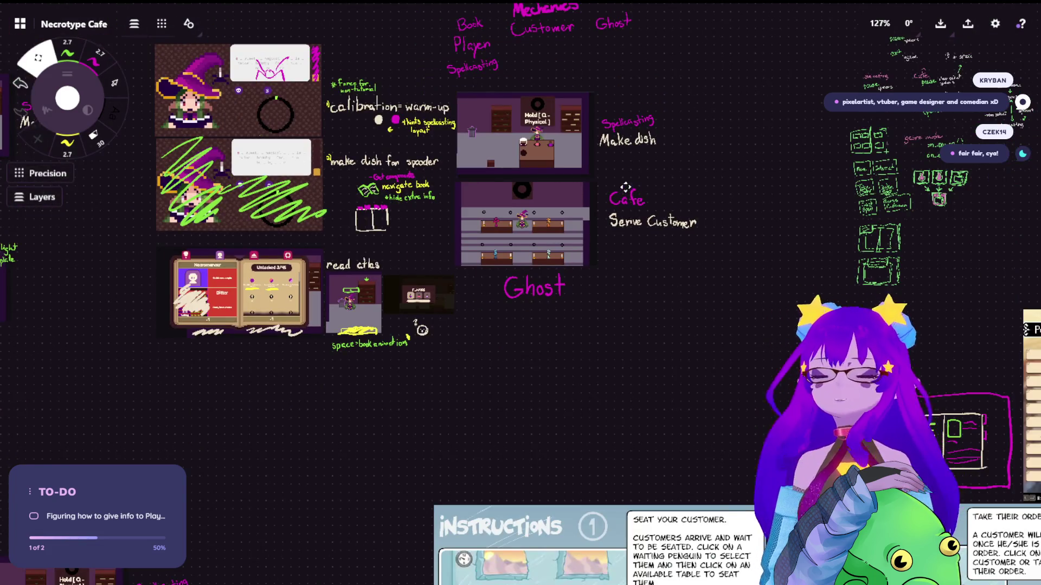
left_click_drag(405, 181, 617, 366)
left_click_drag(573, 264, 511, 270)
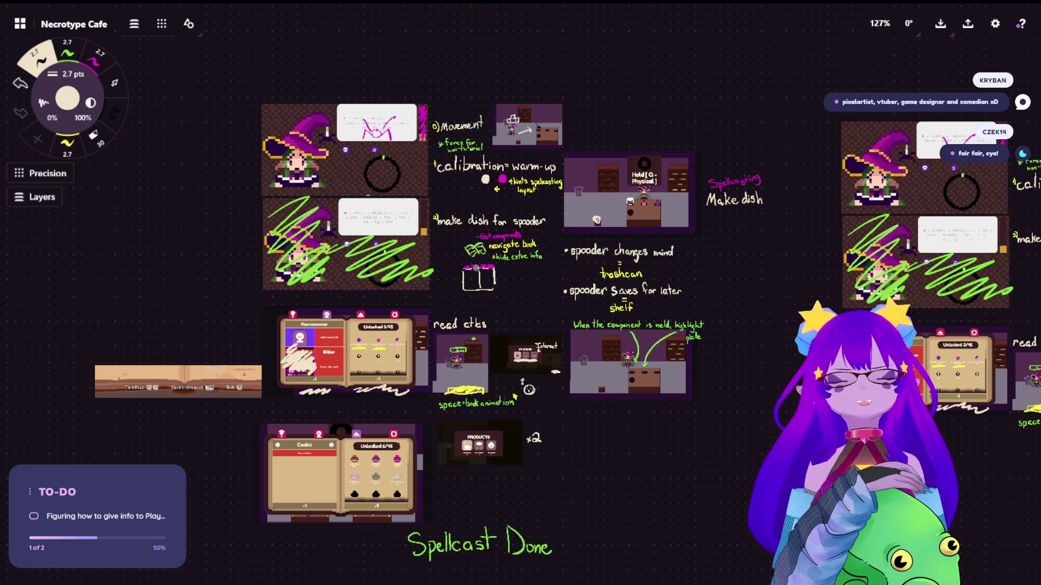
key("s")
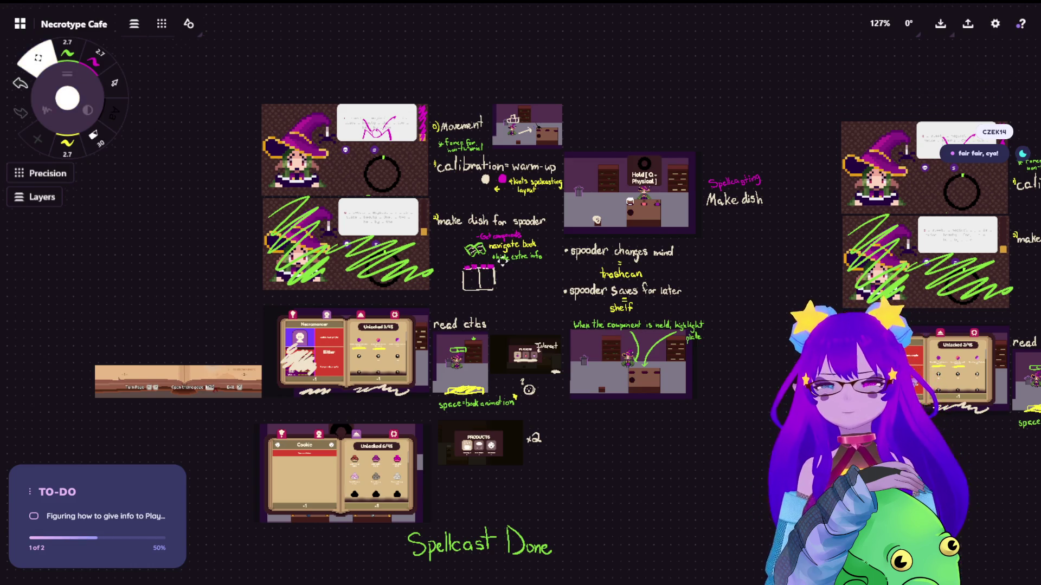
scroll(500, 506, "up", 3)
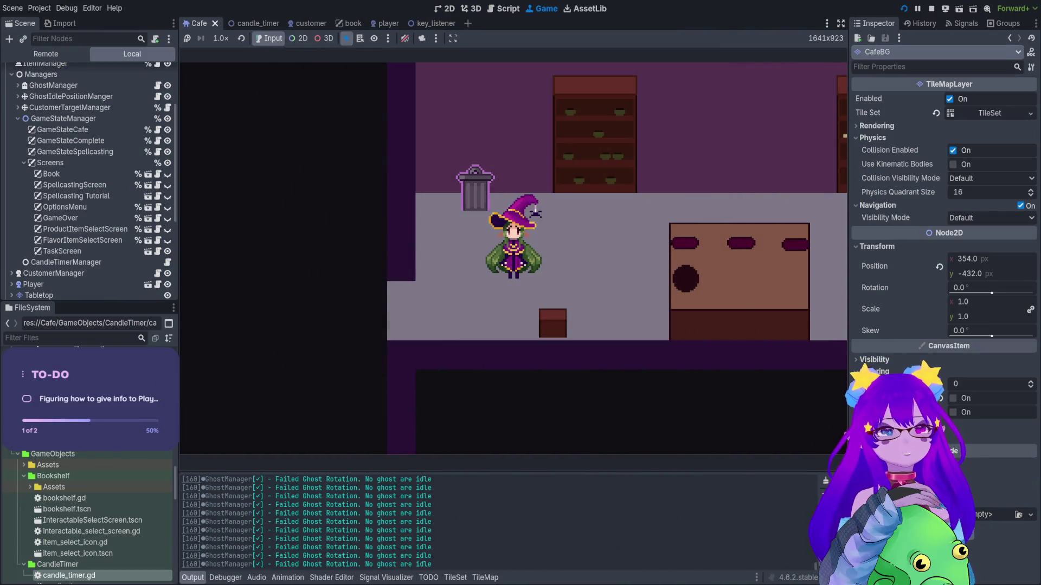
- Stop the game, go back to the Cafe scene in 2D, and relaunch the project with F5
left_click(931, 8)
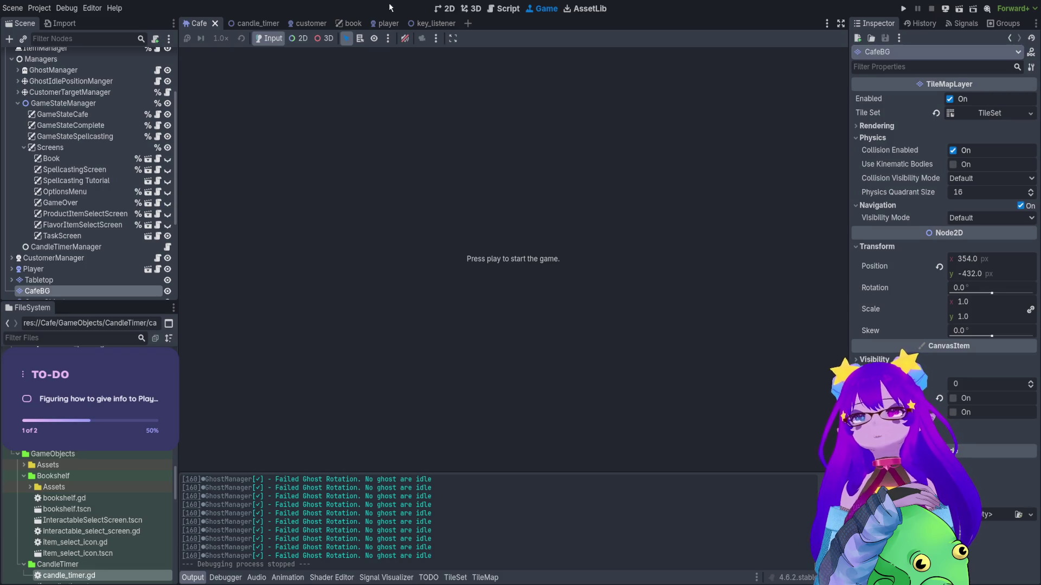
left_click(445, 8)
scroll(389, 216, "up", 3)
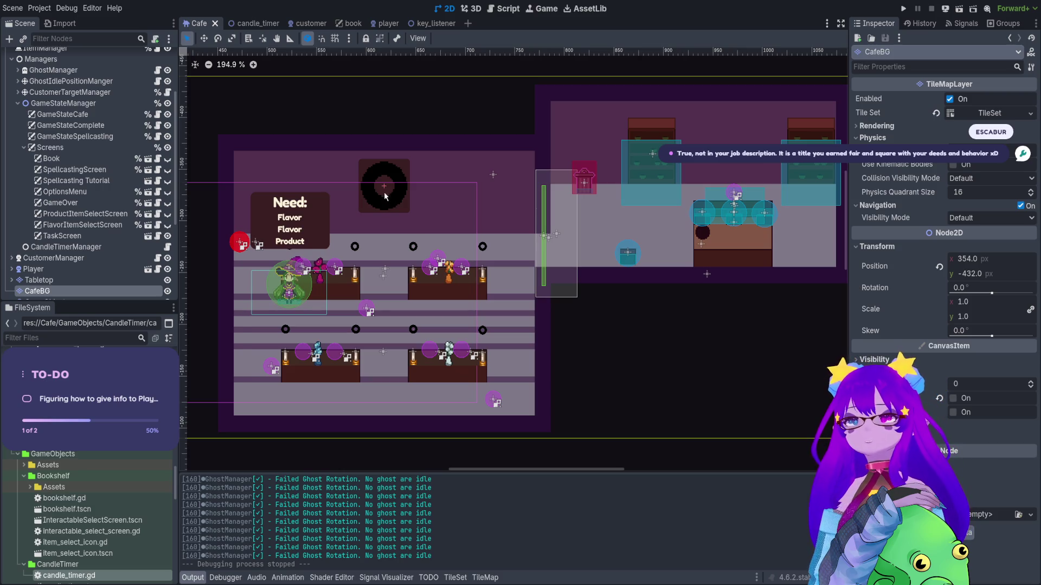
key("F5")
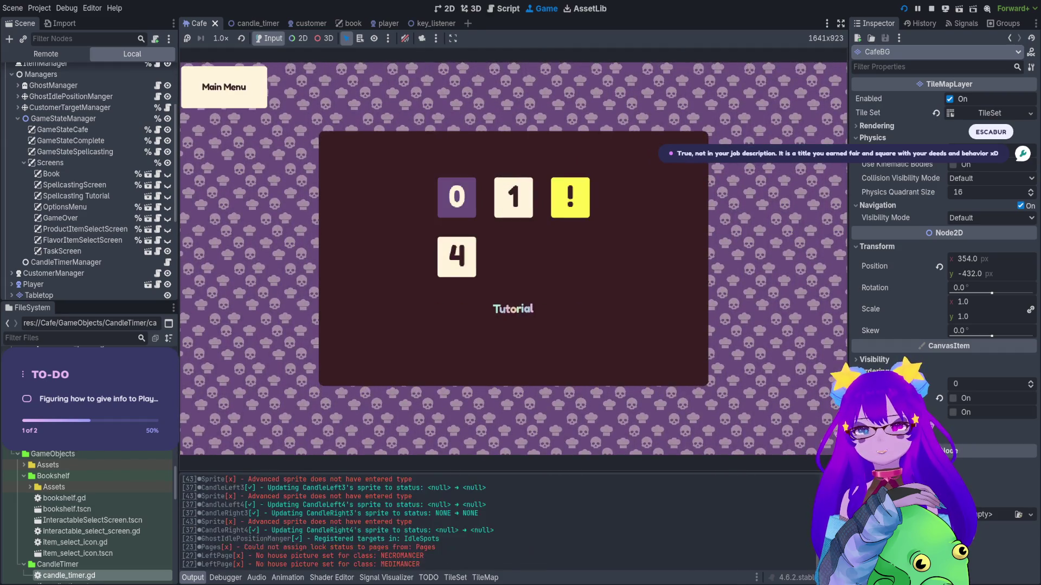
- Start the Tutorial level, complete the movement prompt and seat the arriving customer
key("Return")
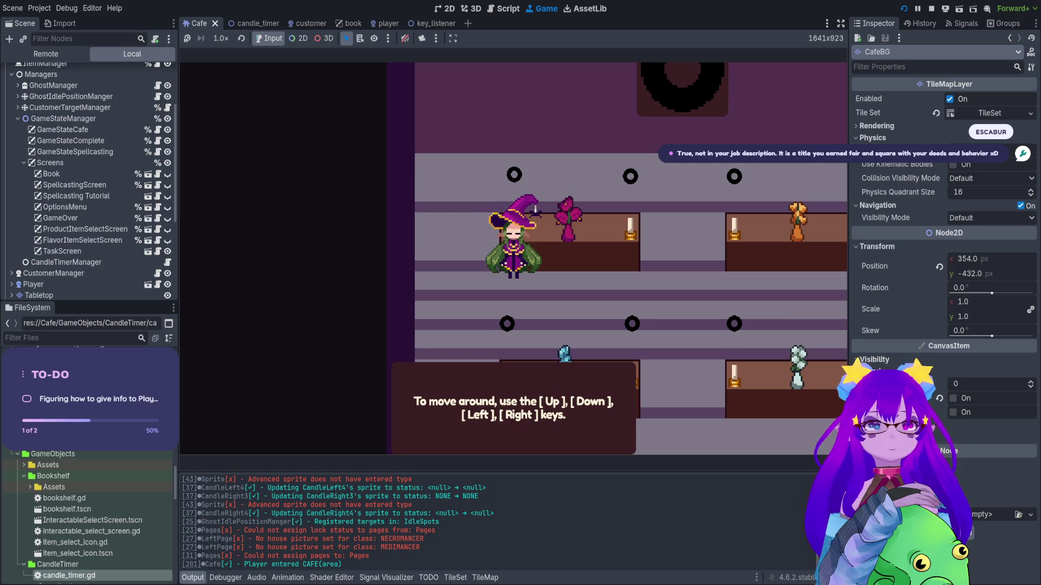
key("Right")
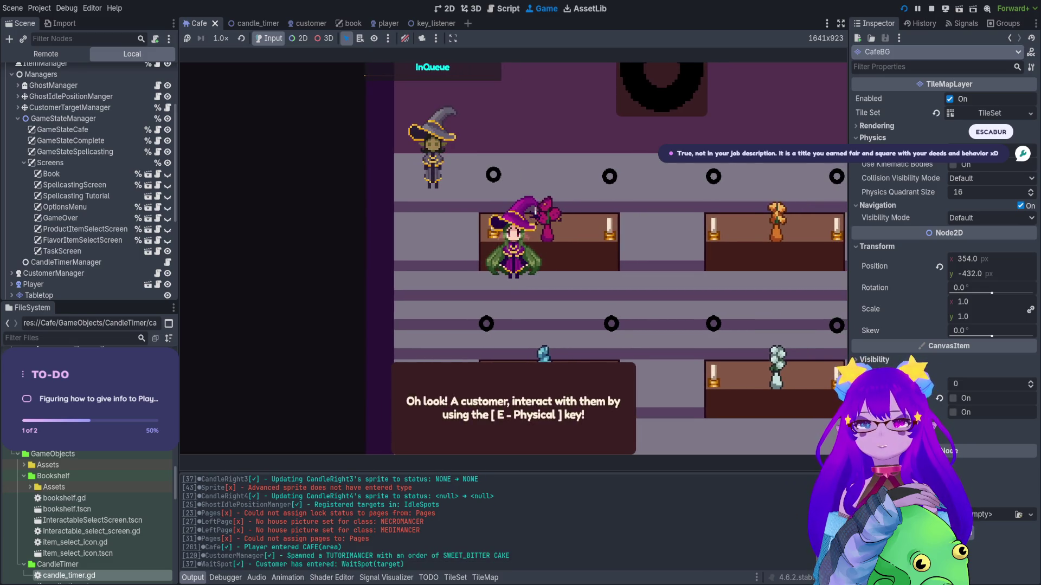
key("e")
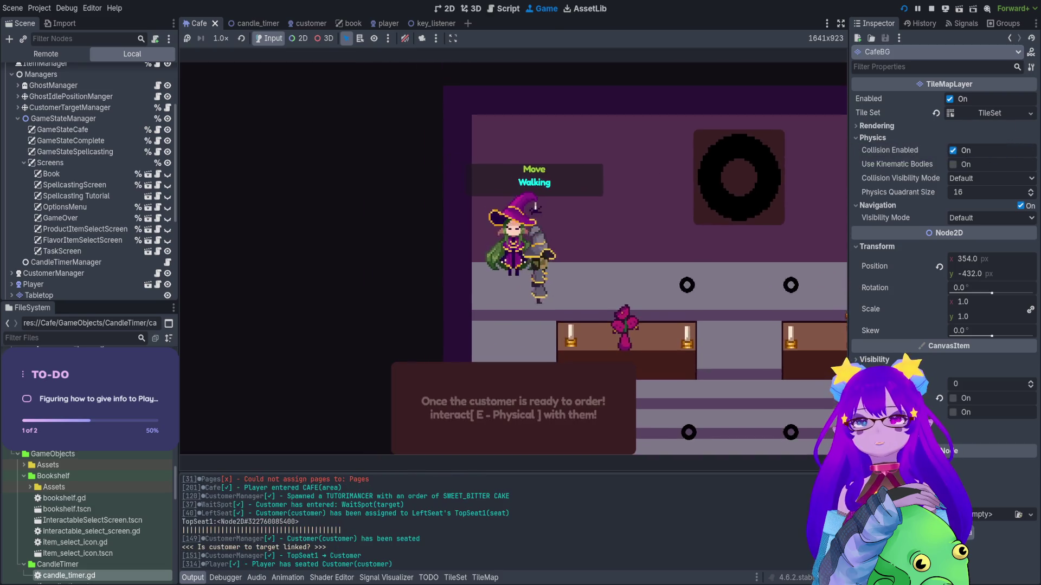
key("Right")
key("Down")
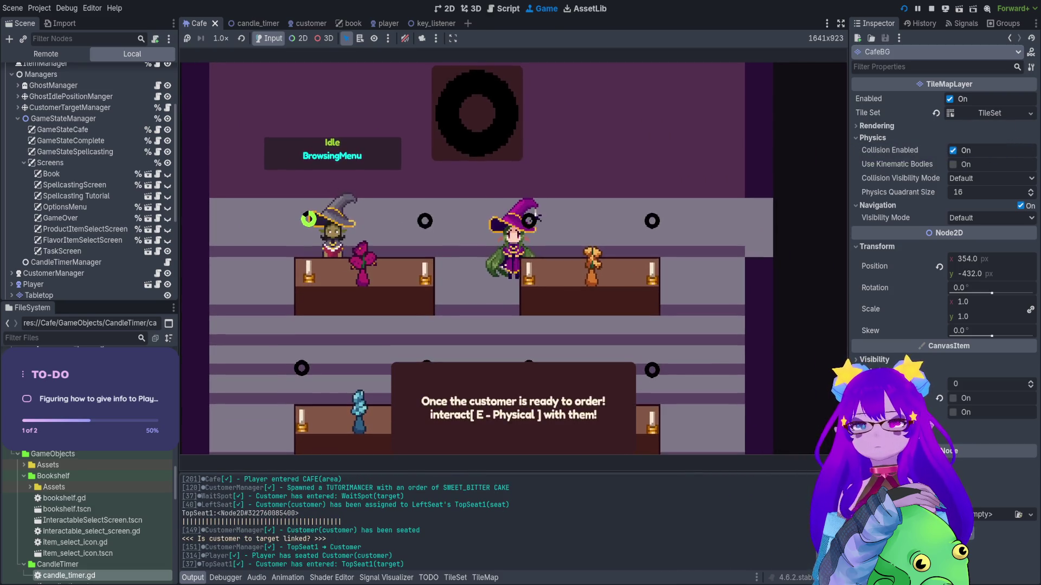
key("Left")
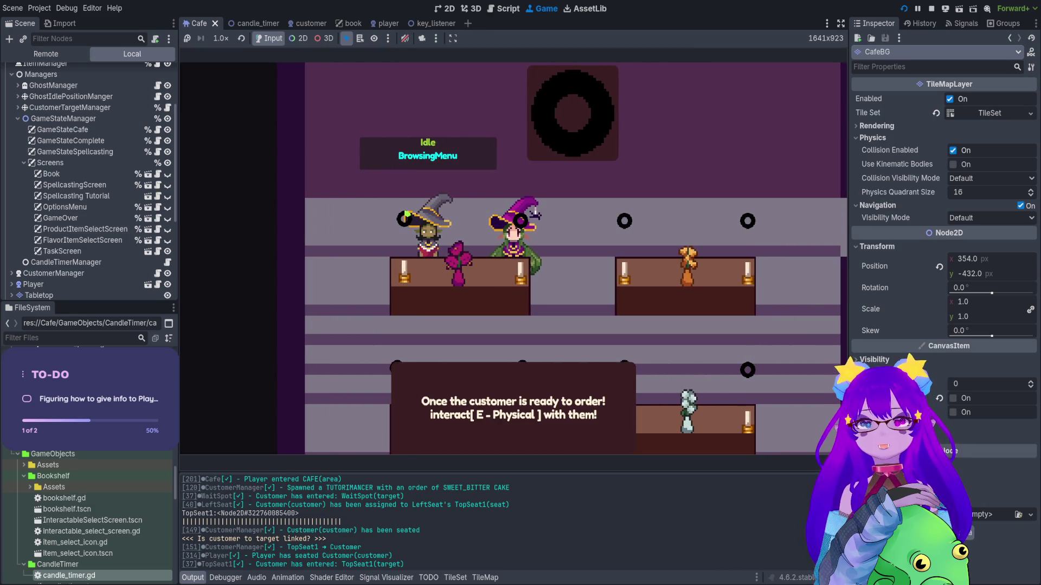
key("Left")
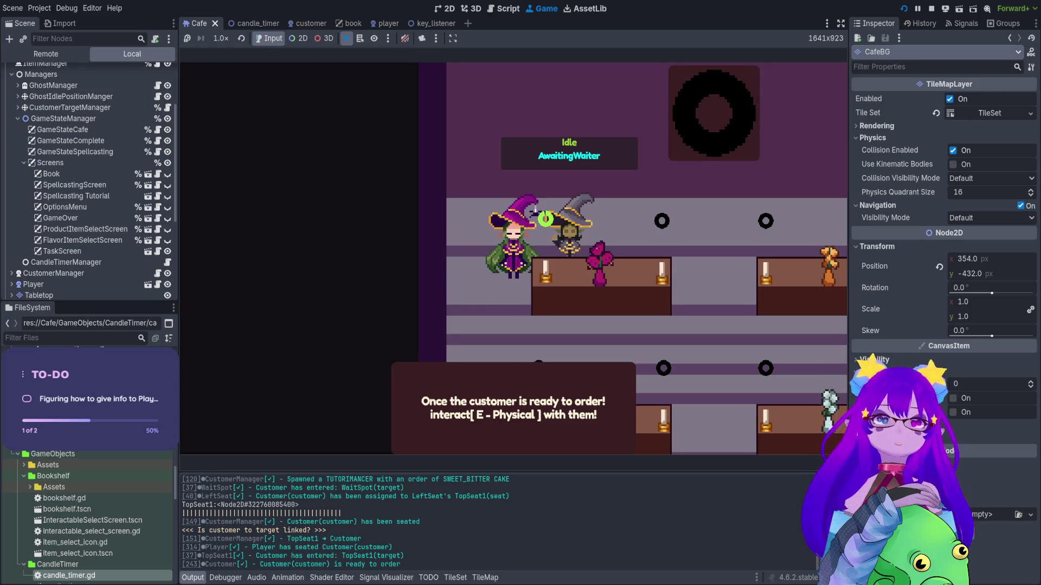
- Take the seated customer's order, walk around the café, then stop the game
key("Right")
key("e")
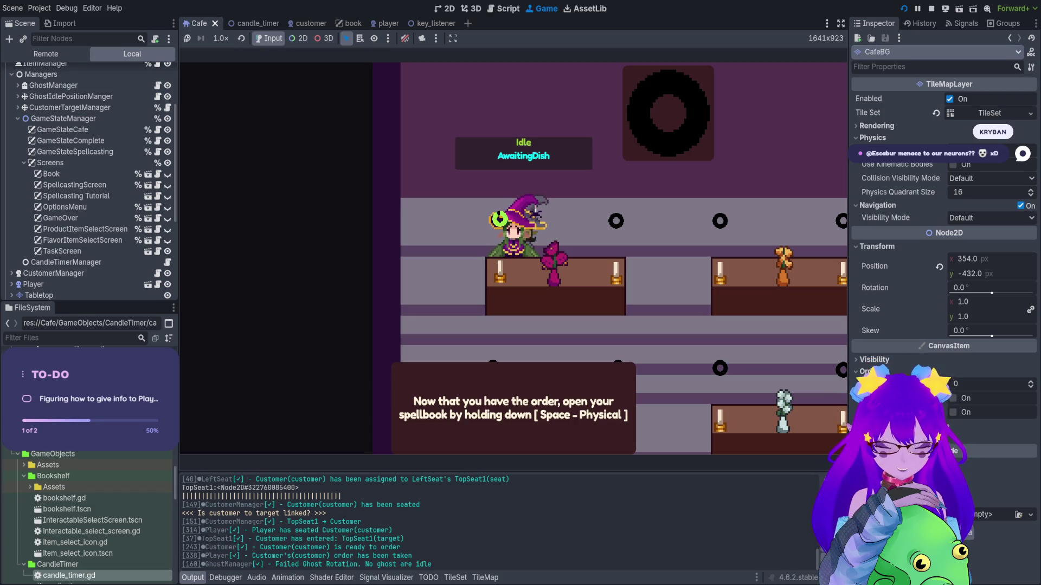
key("s")
key("a")
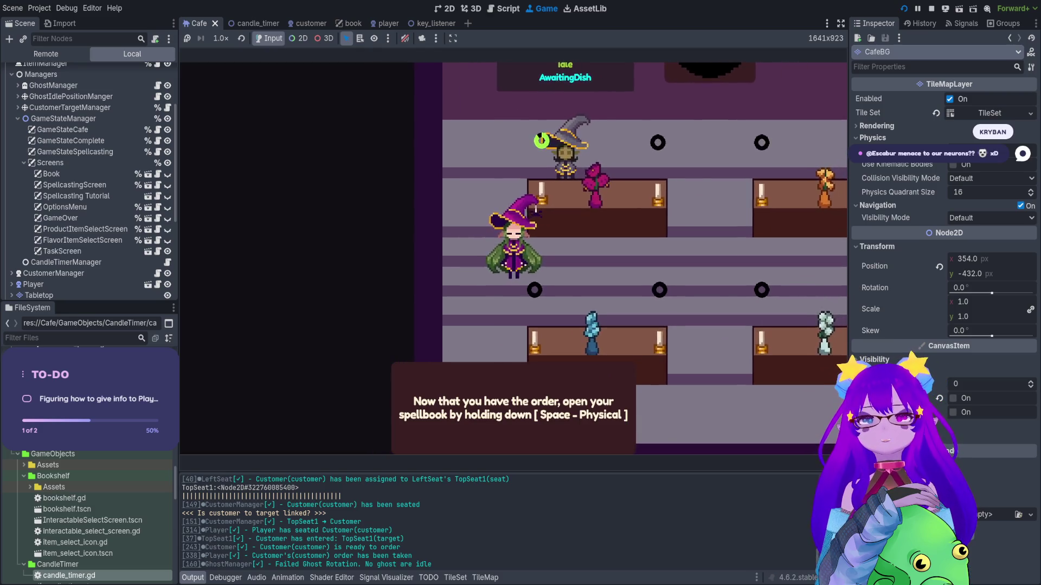
key("d")
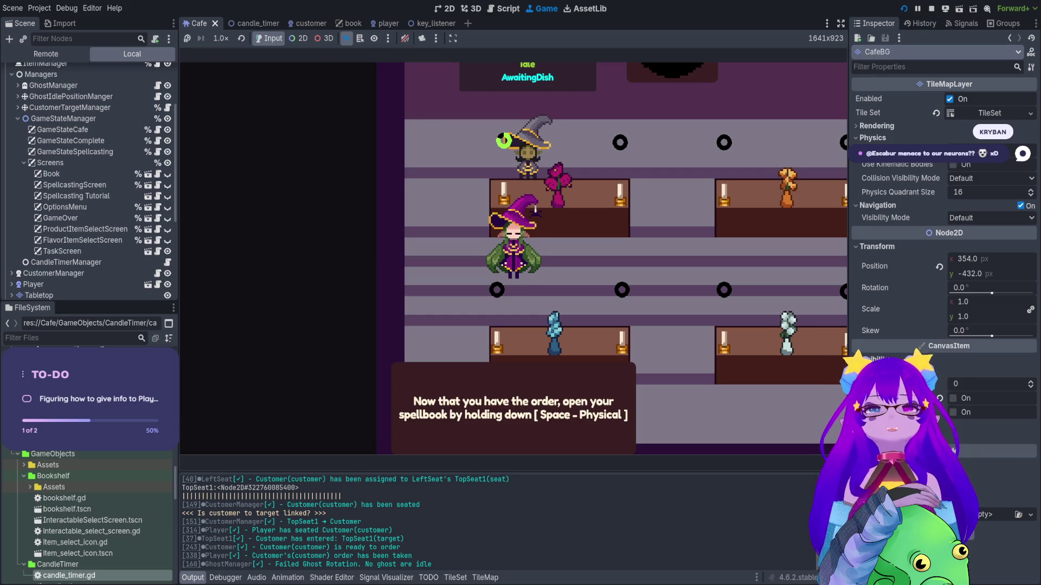
left_click(931, 8)
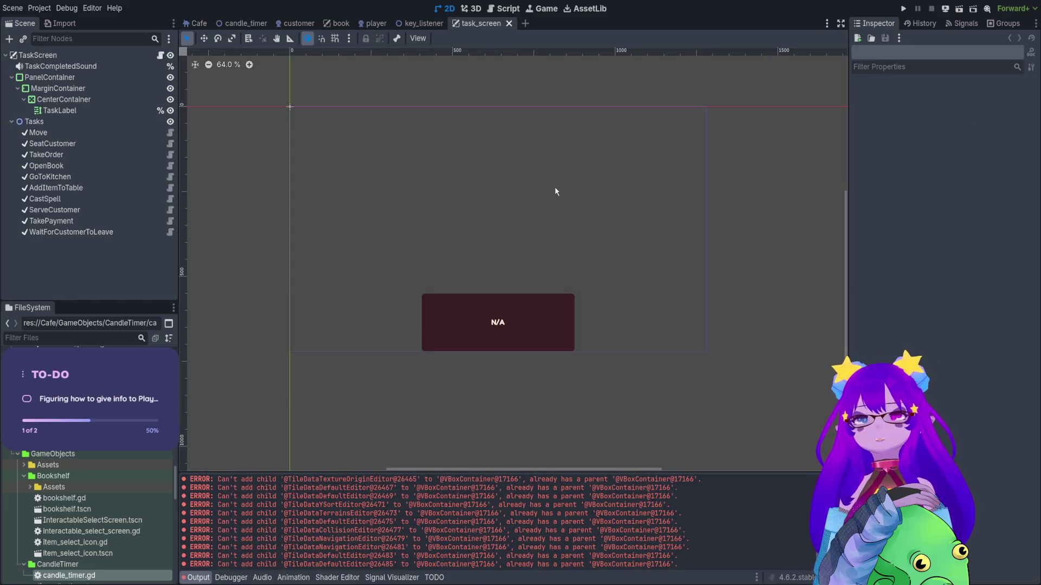
- Review the Move, SeatCustomer and TakeOrder tasks, then open TakeOrder's task.gd script
scroll(555, 190, "up", 4)
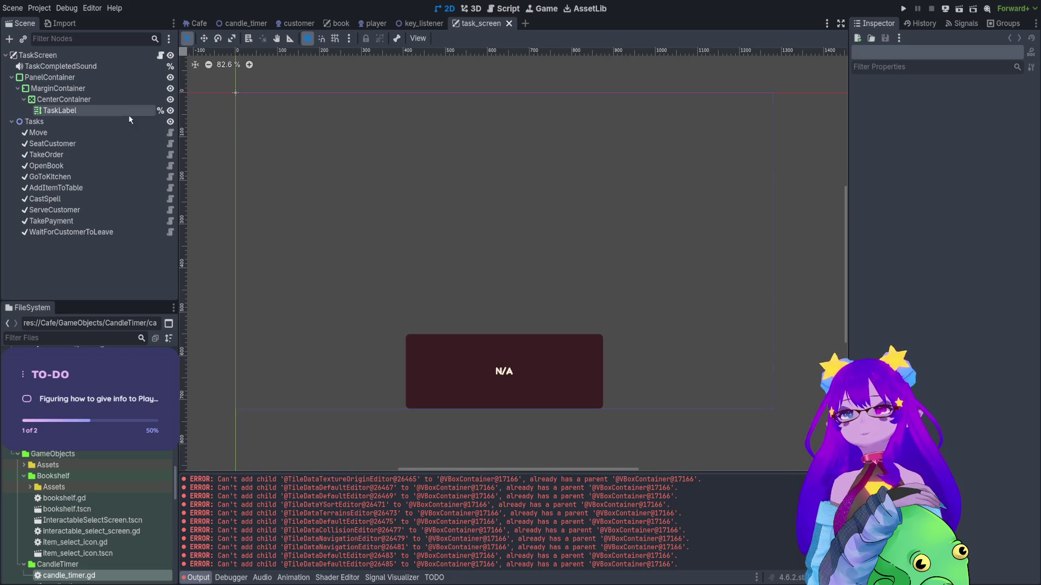
left_click(126, 135)
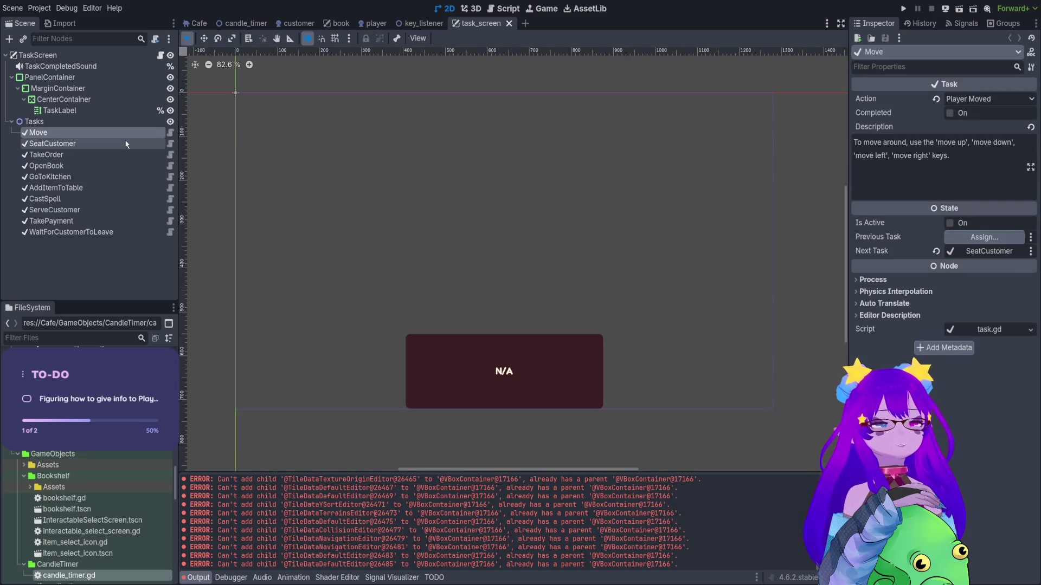
left_click(125, 144)
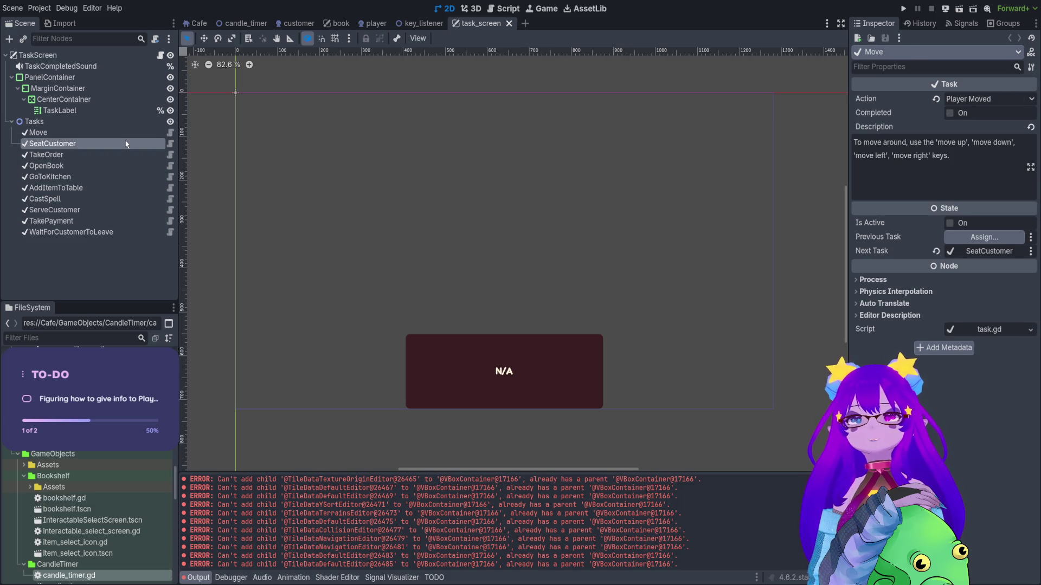
left_click(119, 152)
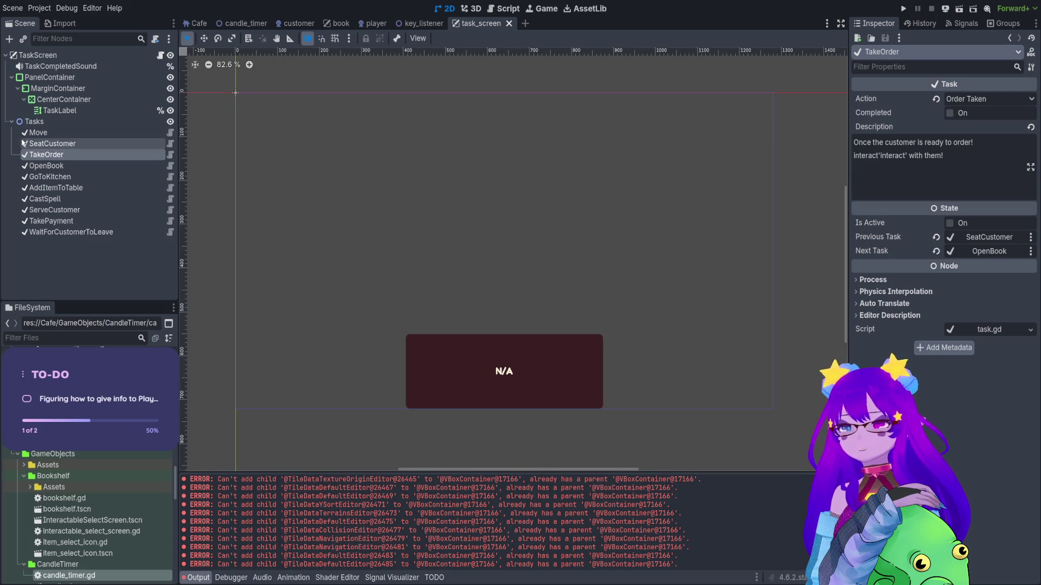
left_click(171, 156)
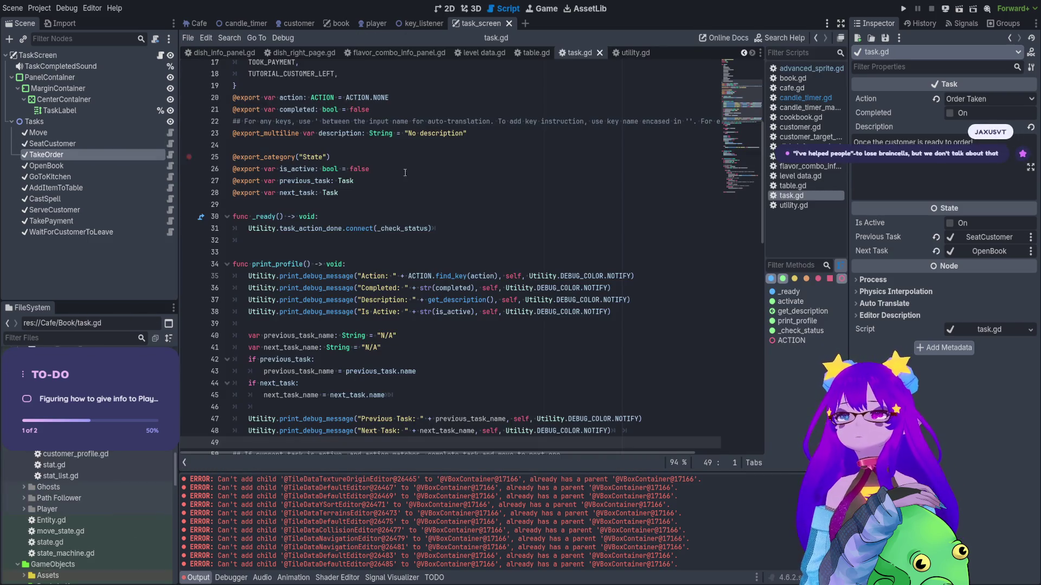
scroll(419, 178, "up", 5)
mouse_move(340, 267)
left_mouse_down()
mouse_move(326, 258)
mouse_move(302, 142)
left_mouse_up()
left_click(302, 142)
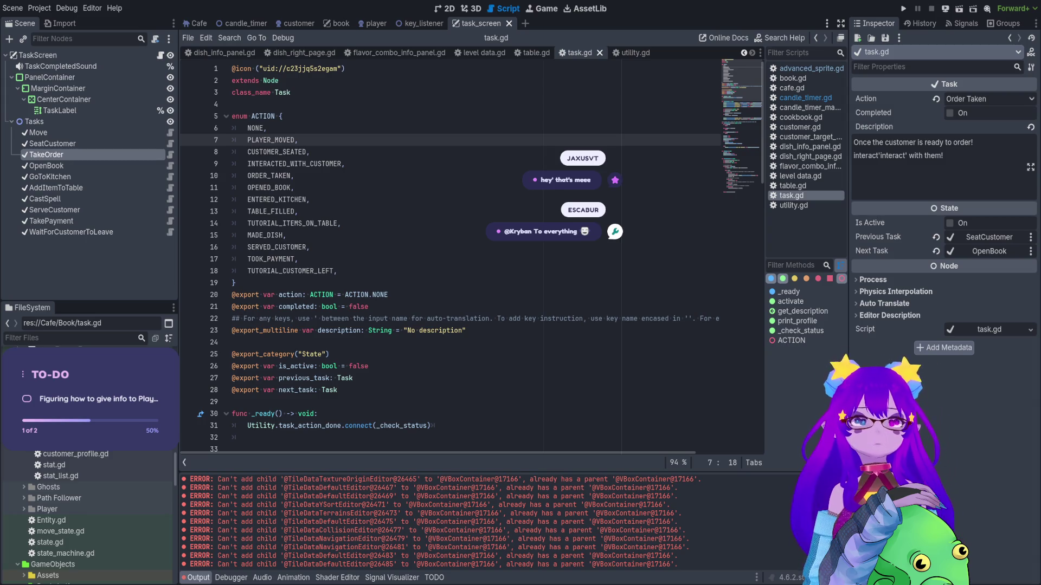
left_click(951, 158)
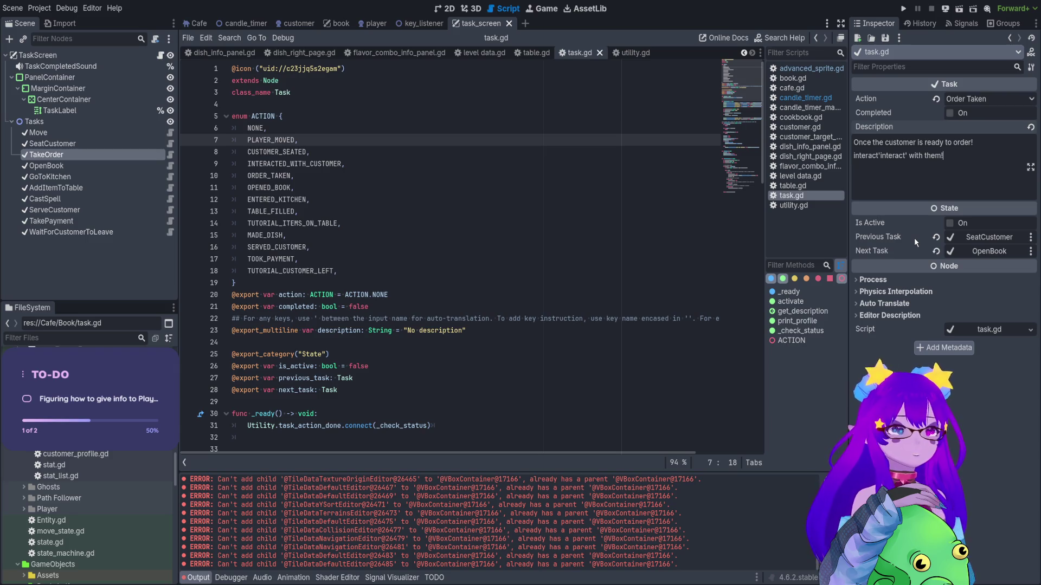
scroll(305, 320, "down", 8)
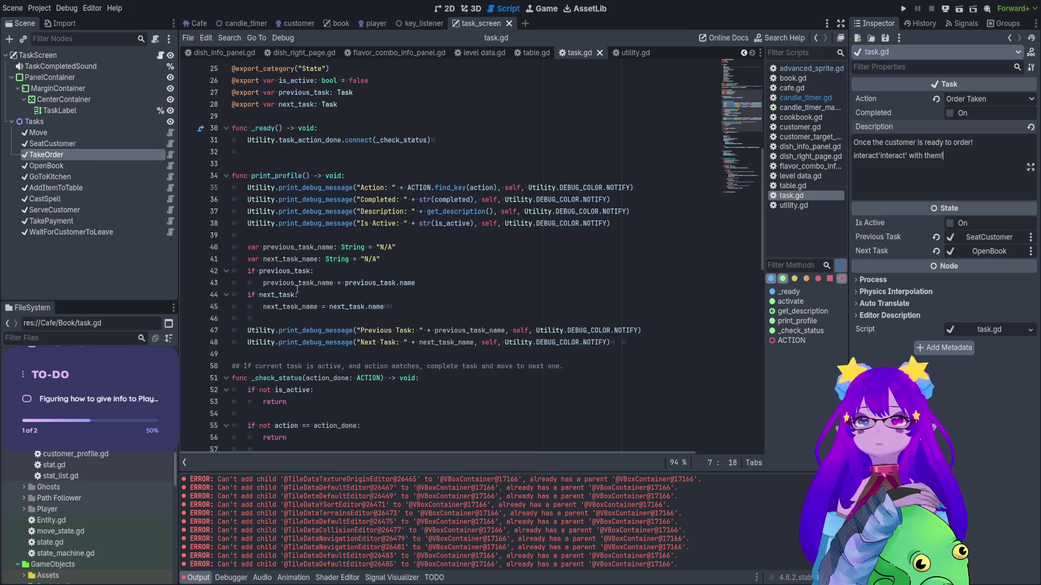
left_click(37, 132)
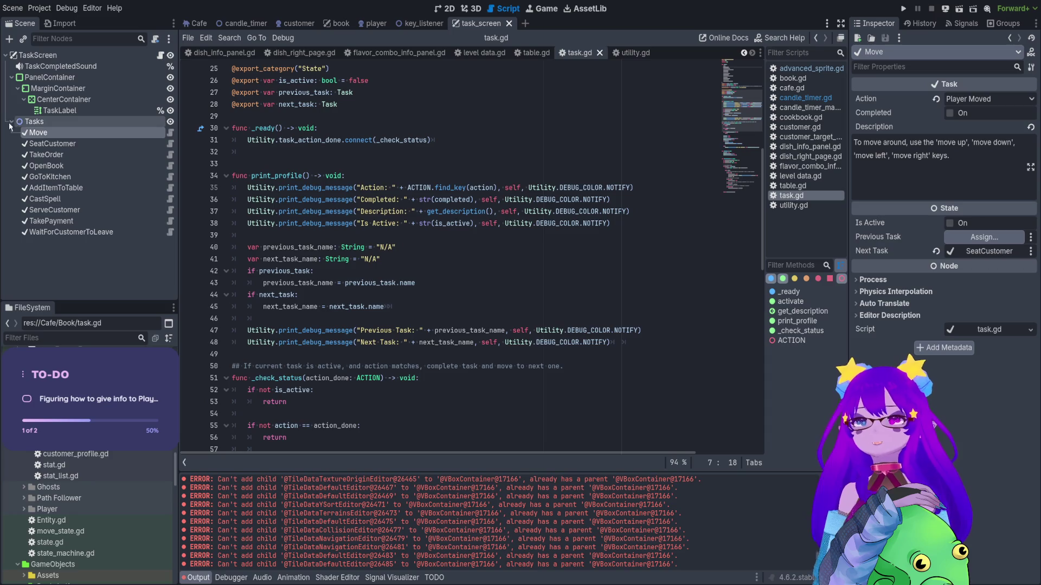
- Duplicate Move as Move2, place it above Move, and set its description to 'Ha Cha cha'
key("ctrl+d")
left_click_drag(41, 144, 39, 131)
left_click(958, 186)
key("ctrl+a")
type("Ha Cha cha")
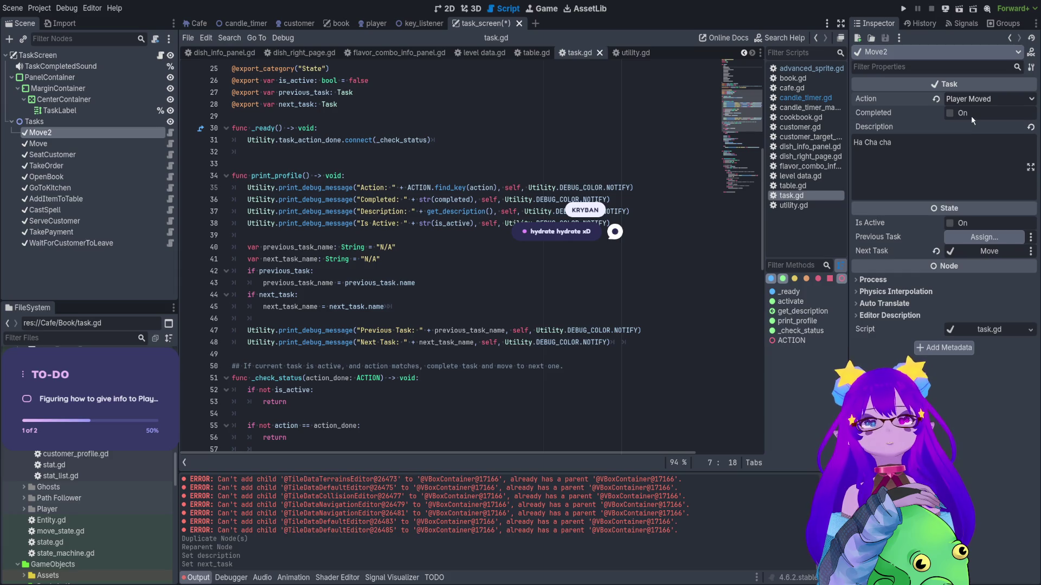
- Set Move2's action to Opened Book, make it Move's previous task, save, and test-run
left_click(986, 98)
left_click(981, 160)
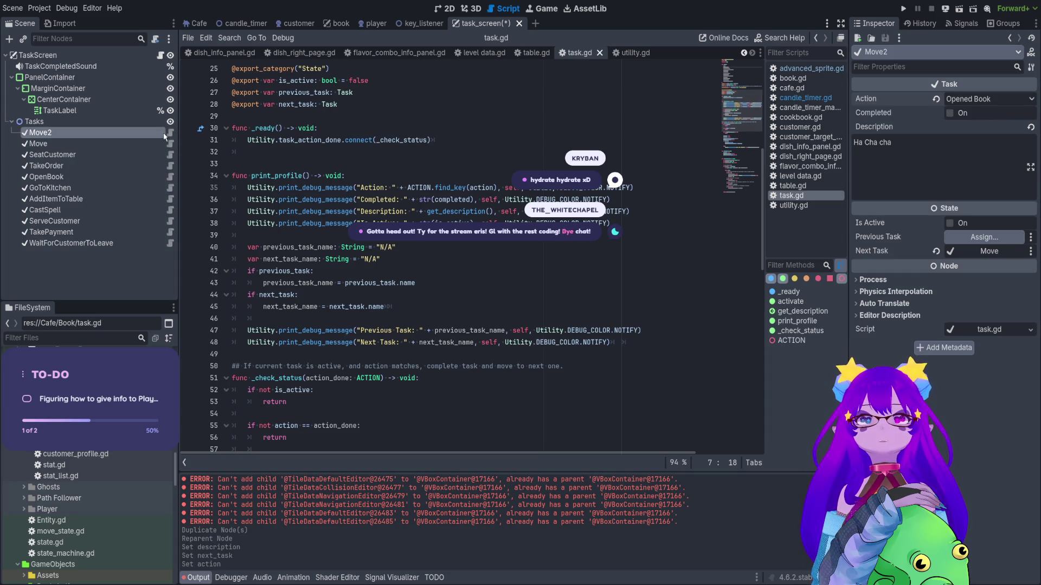
left_click(140, 144)
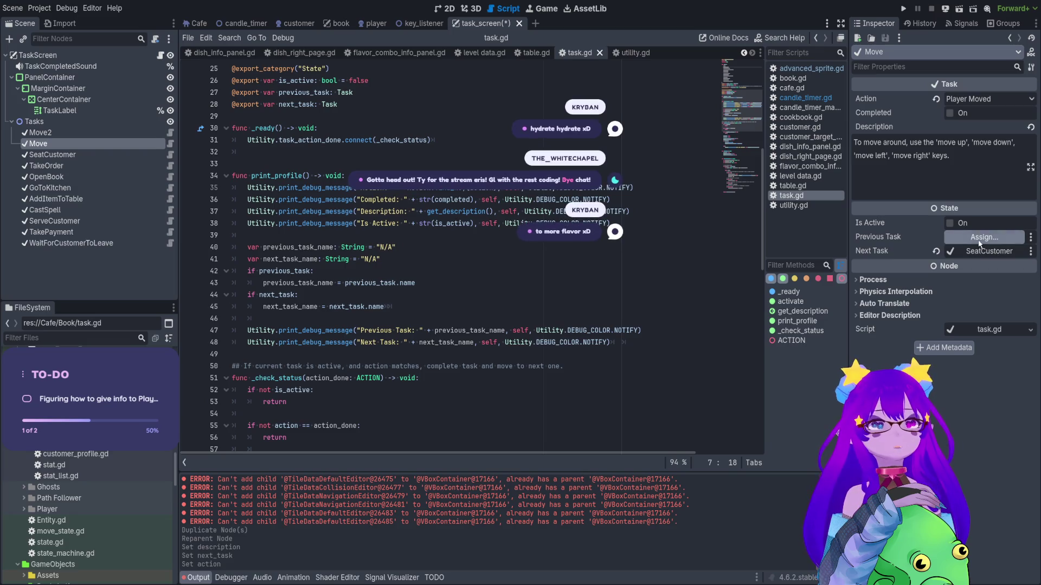
key("ctrl+s")
left_click(903, 11)
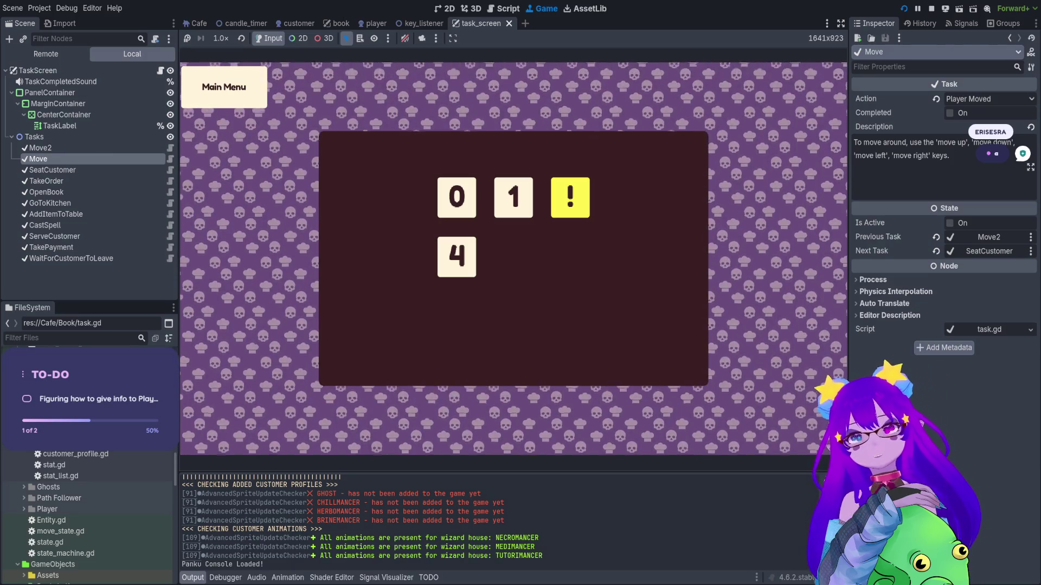
- Start the tutorial to check the prompt, stop it, and review the Move2 and Move tasks
key("Return")
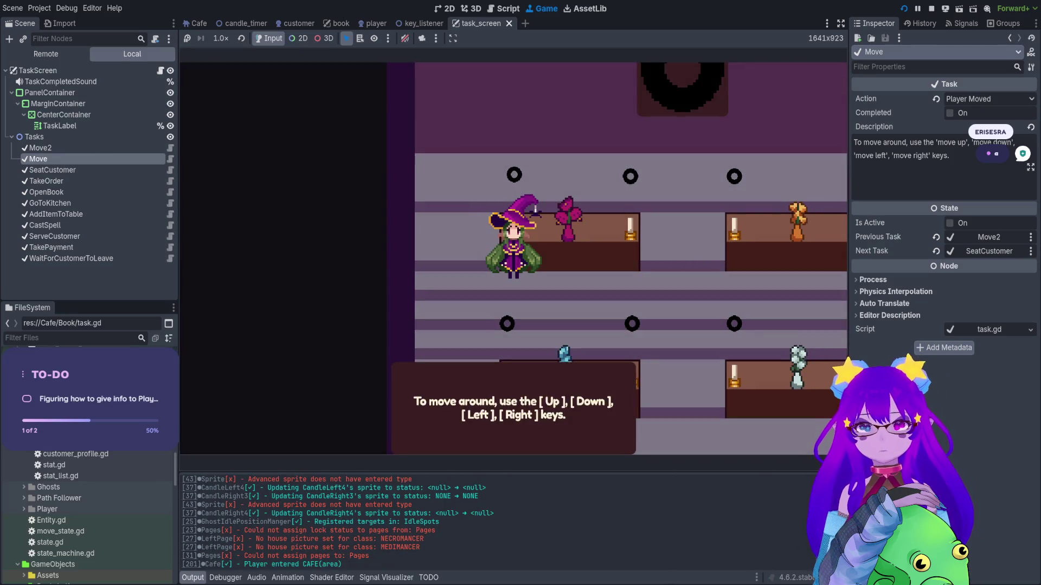
left_click(930, 9)
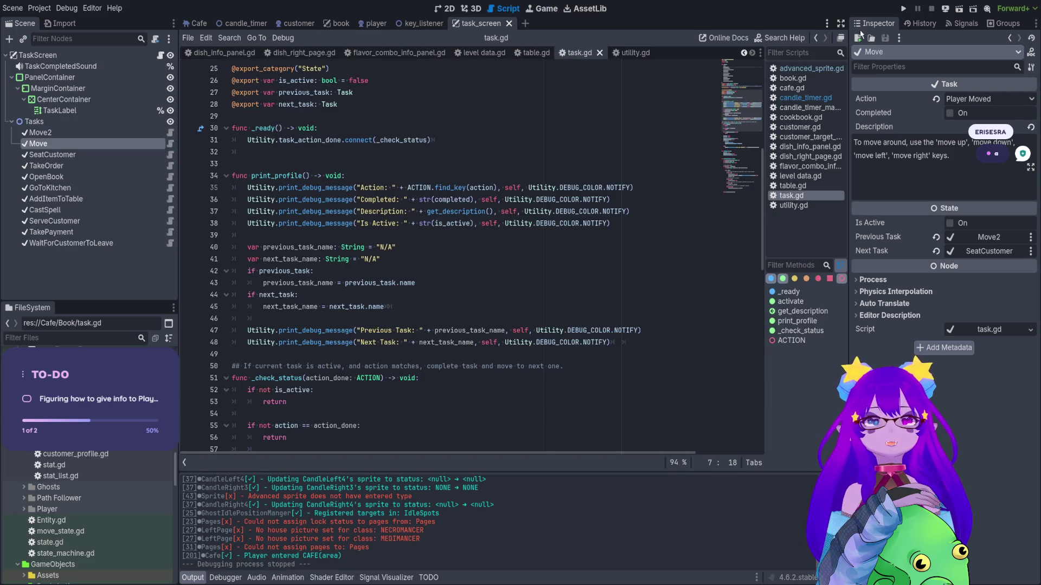
left_click(44, 137)
left_click(49, 145)
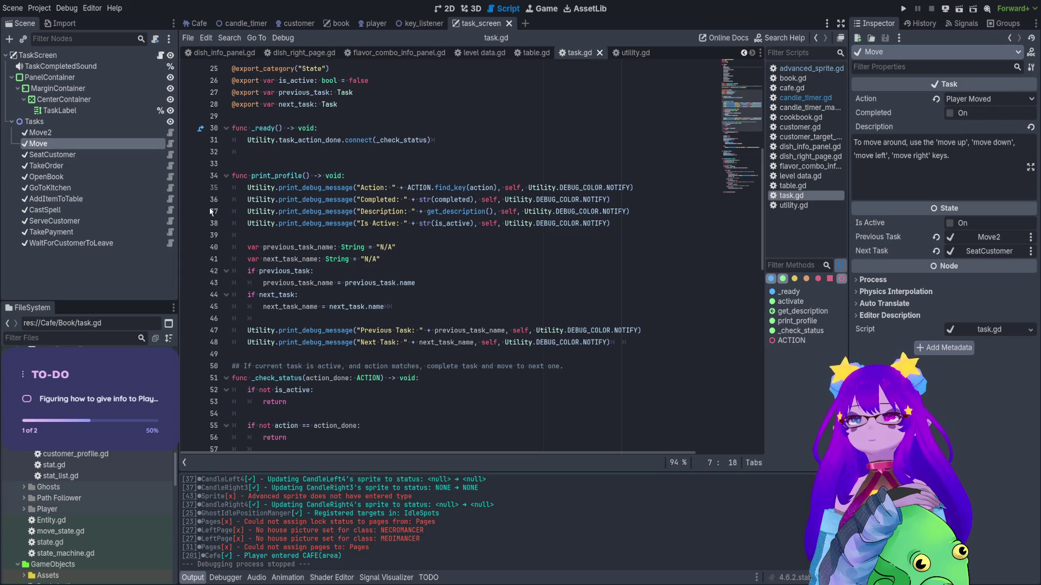
- Select the TaskScreen node and set its First Task to Move2
left_click(393, 283)
scroll(363, 213, "up", 2)
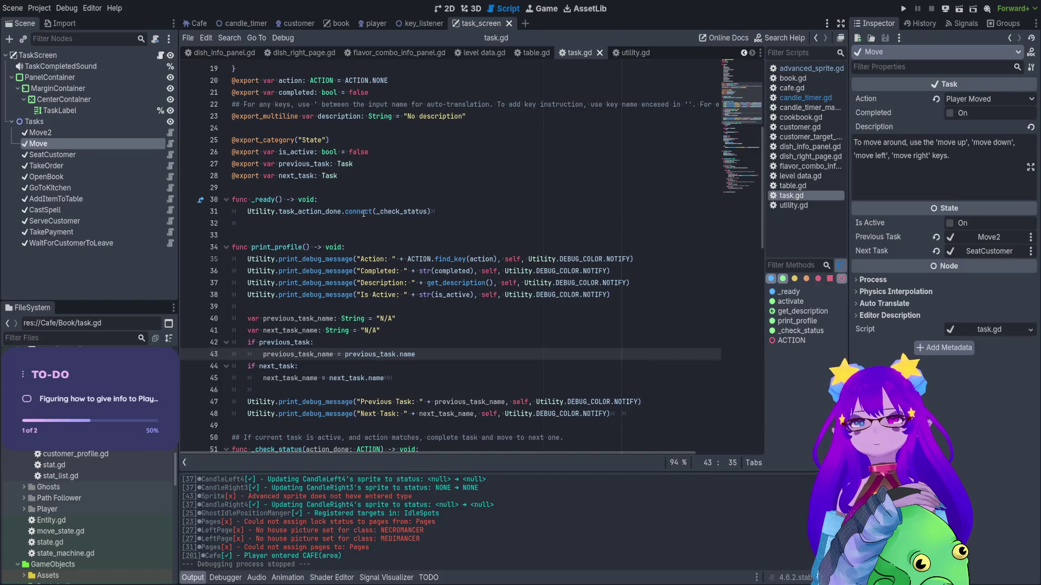
scroll(364, 217, "down", 9)
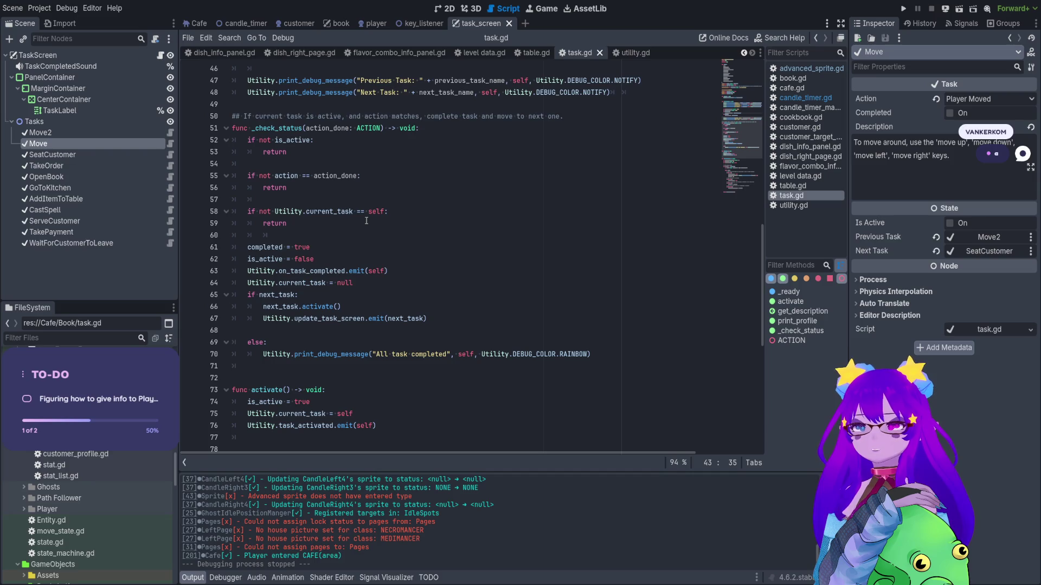
scroll(352, 211, "up", 3)
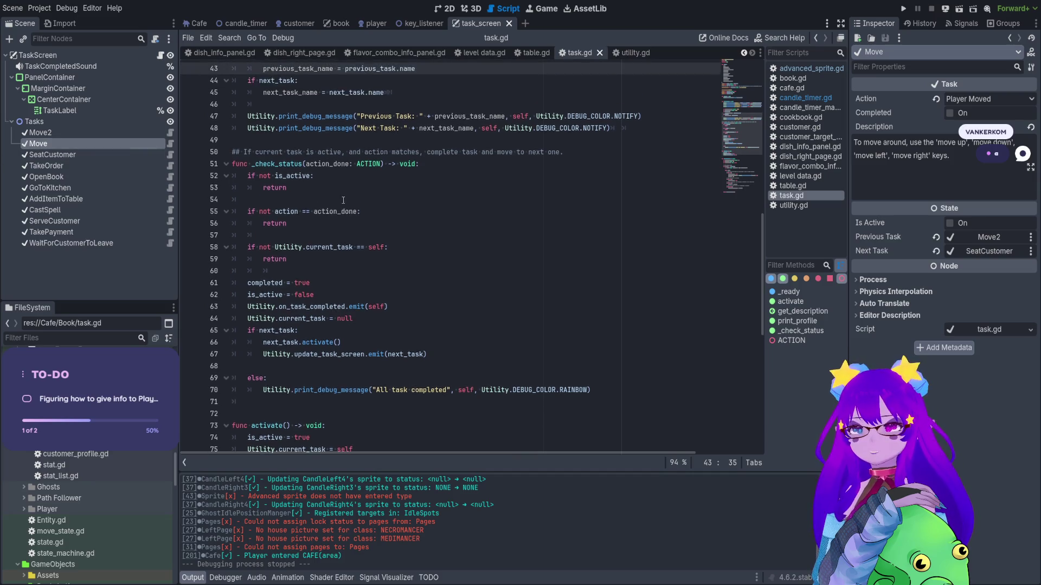
scroll(336, 200, "up", 9)
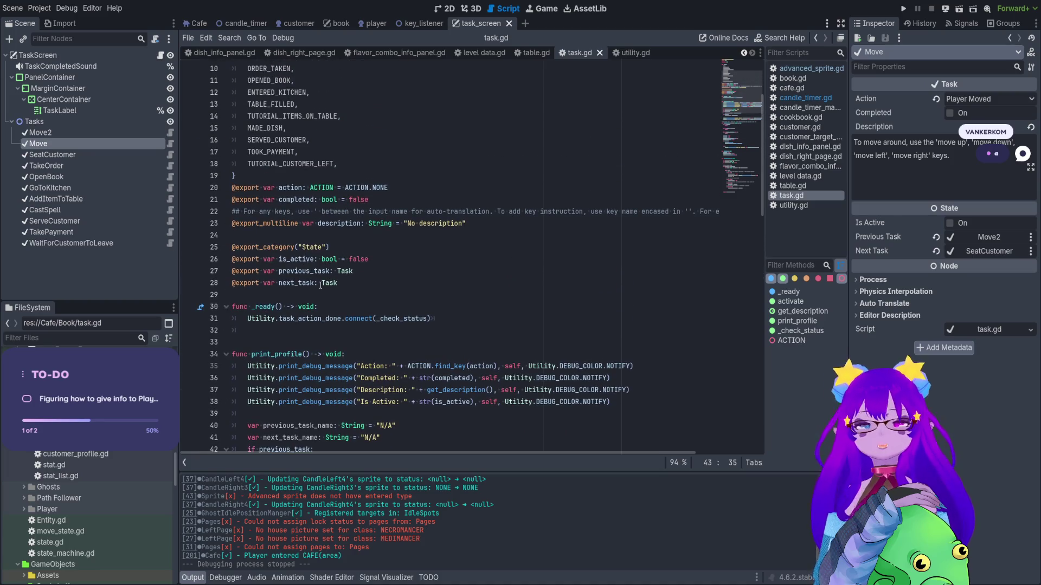
left_click(136, 56)
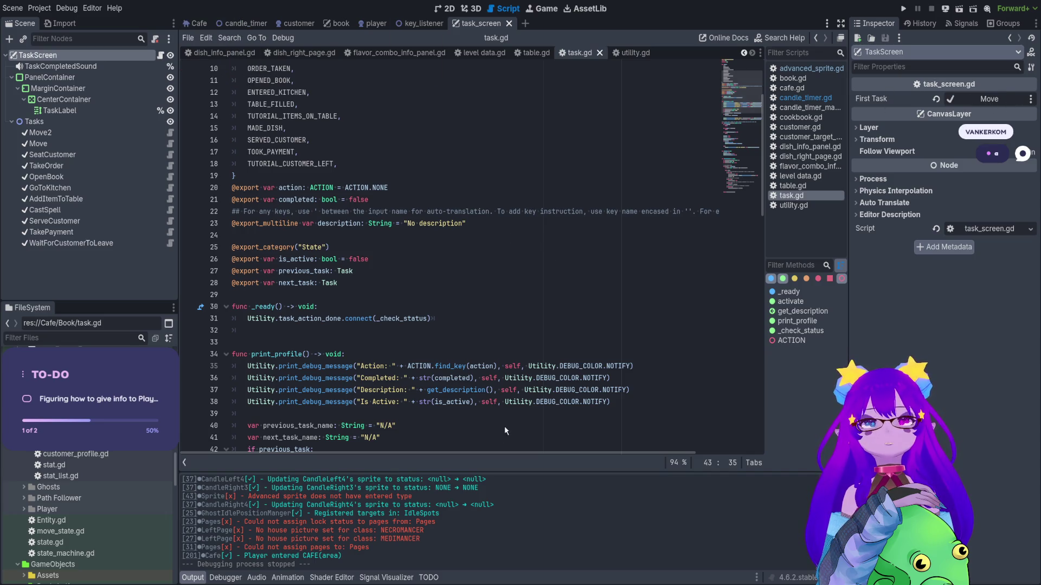
left_click(667, 330)
- Run the game, walk the witch right past the seated customer, stop, and select Move2
left_click(901, 9)
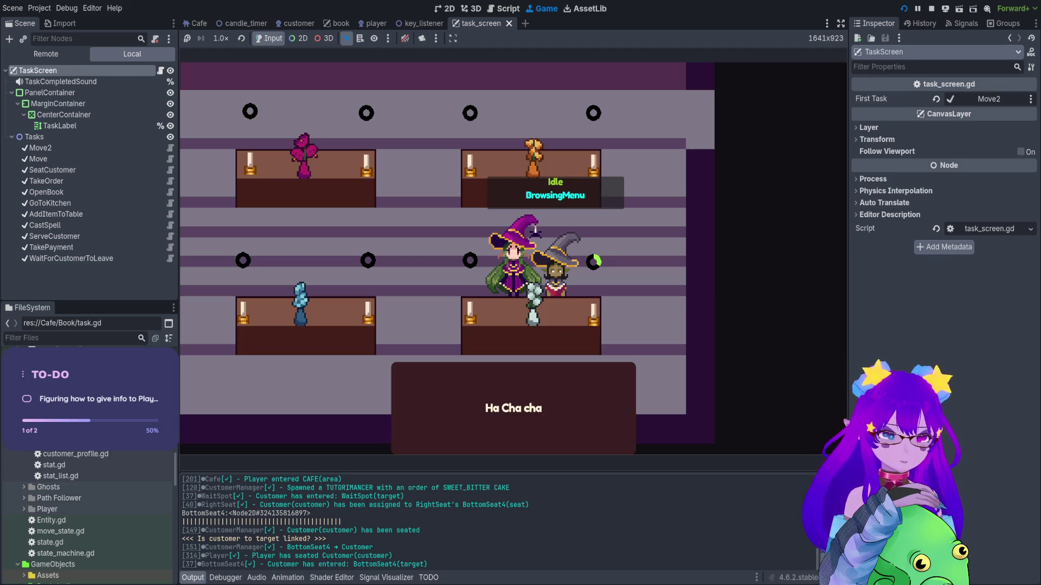
key("d")
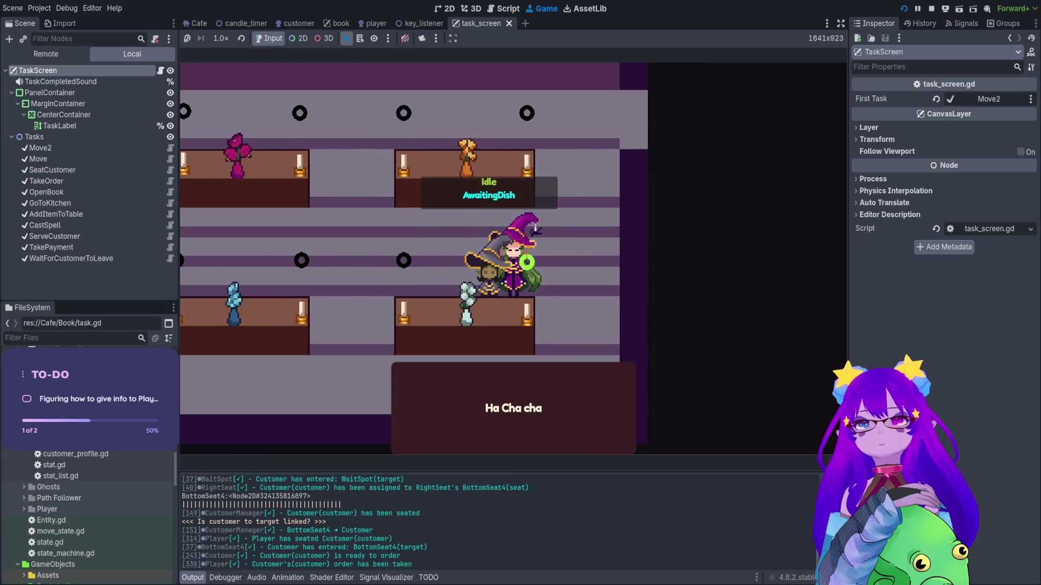
key("d")
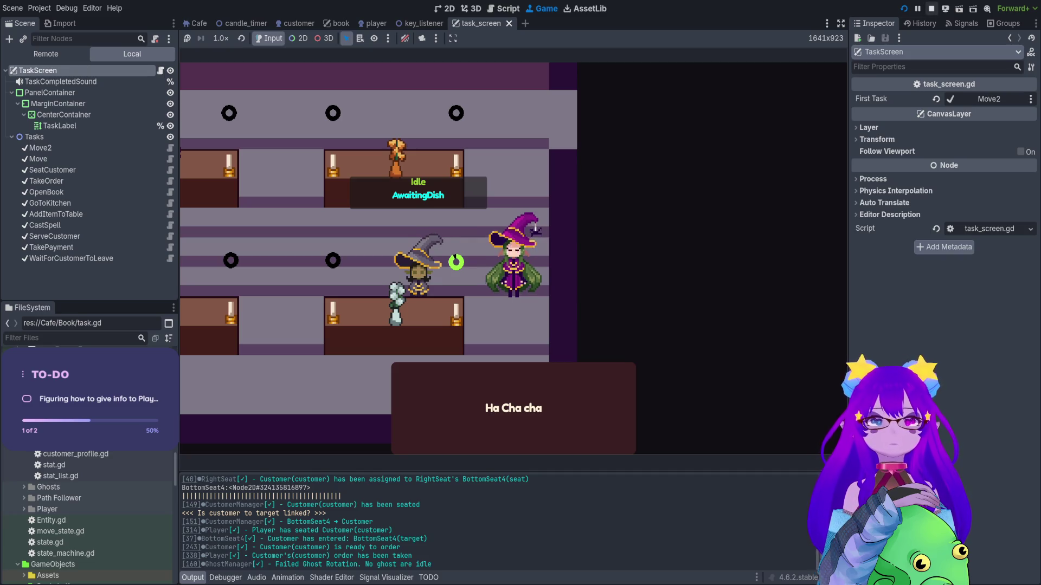
left_click(931, 8)
left_click(120, 132)
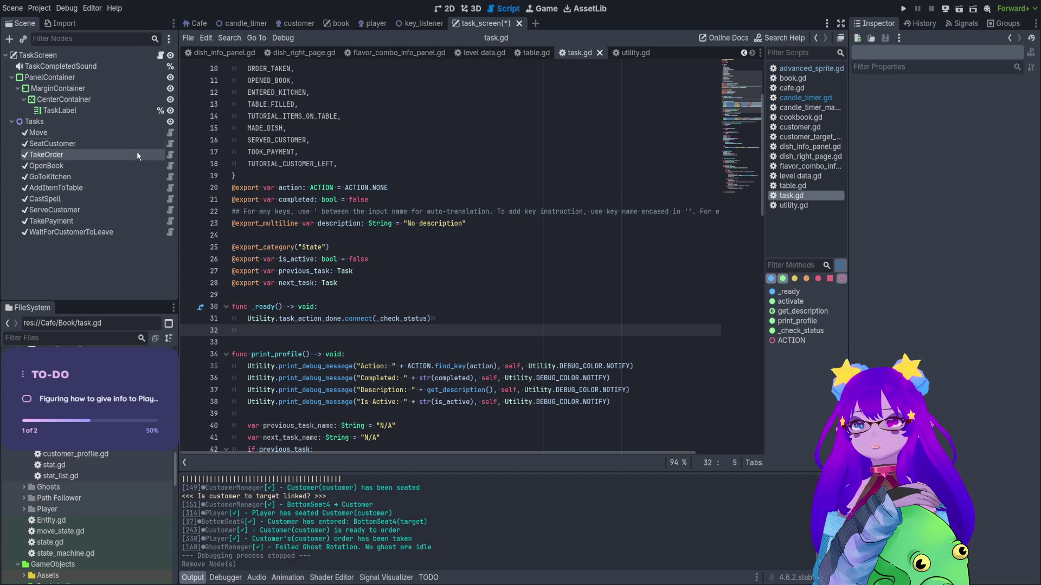
- Delete the Move2 task and check that TaskScreen's First Task is Move
left_click(122, 126)
key("Delete")
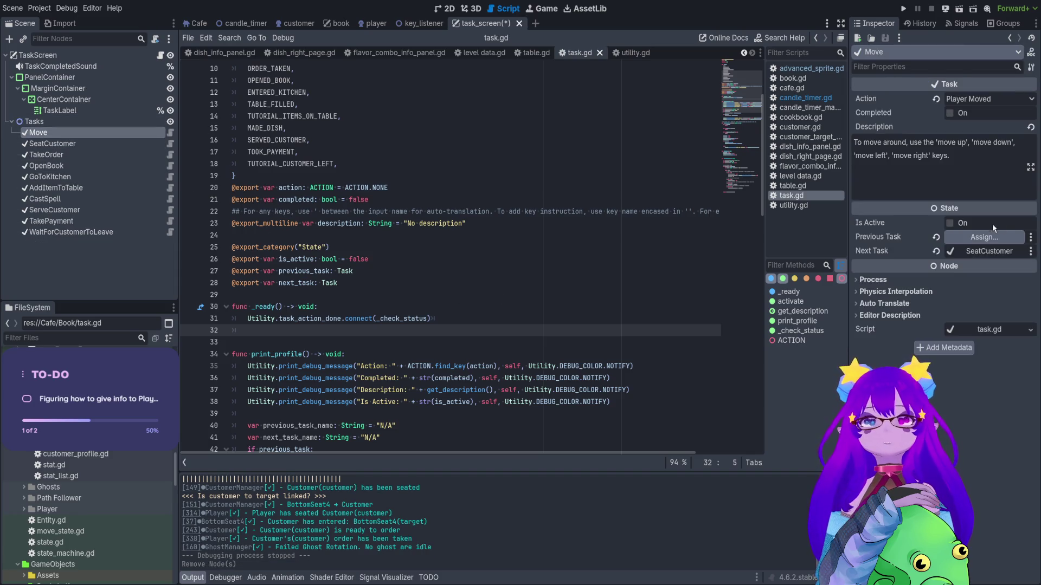
left_click(101, 54)
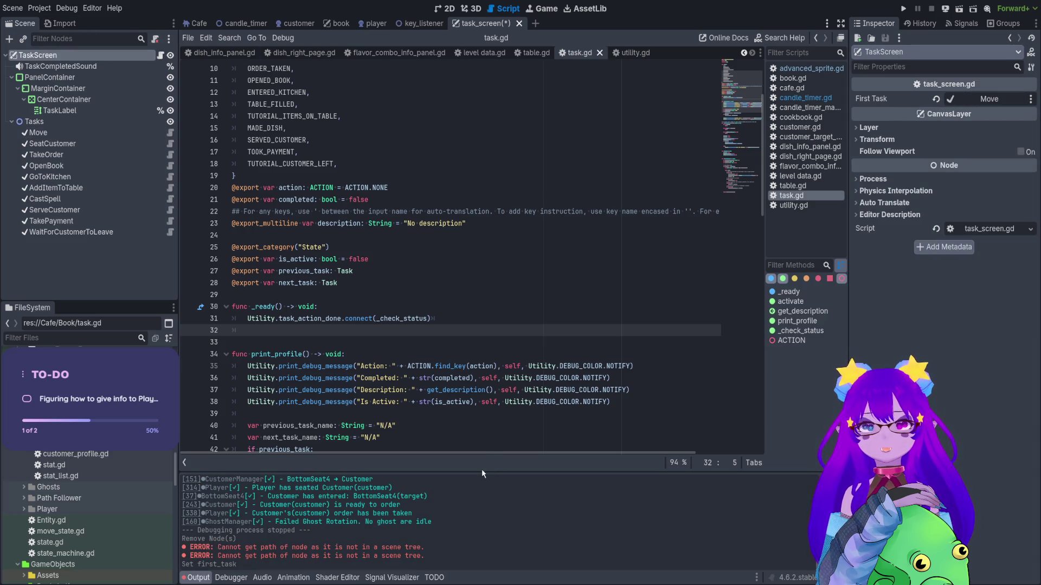
- View the task screen layout in the 2D workspace, panning and zooming the canvas
left_click(445, 8)
scroll(515, 307, "up", 1)
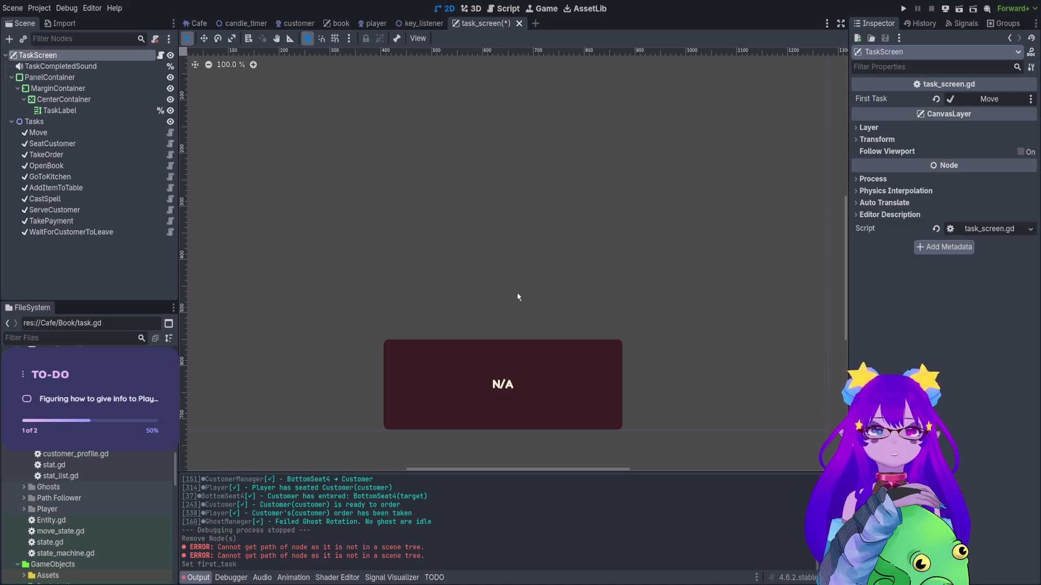
left_click_drag(525, 194, 529, 236)
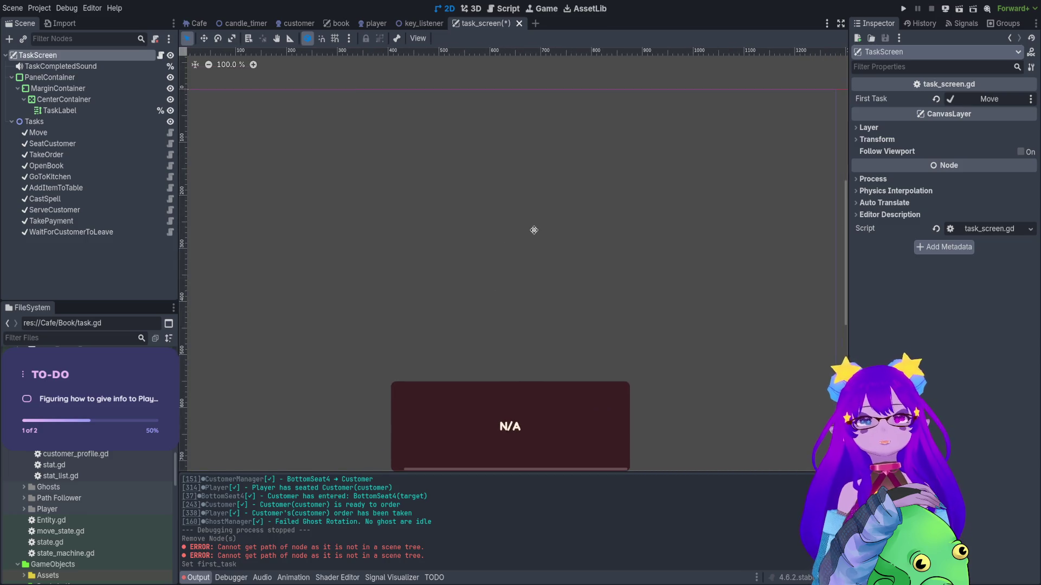
scroll(477, 260, "down", 1)
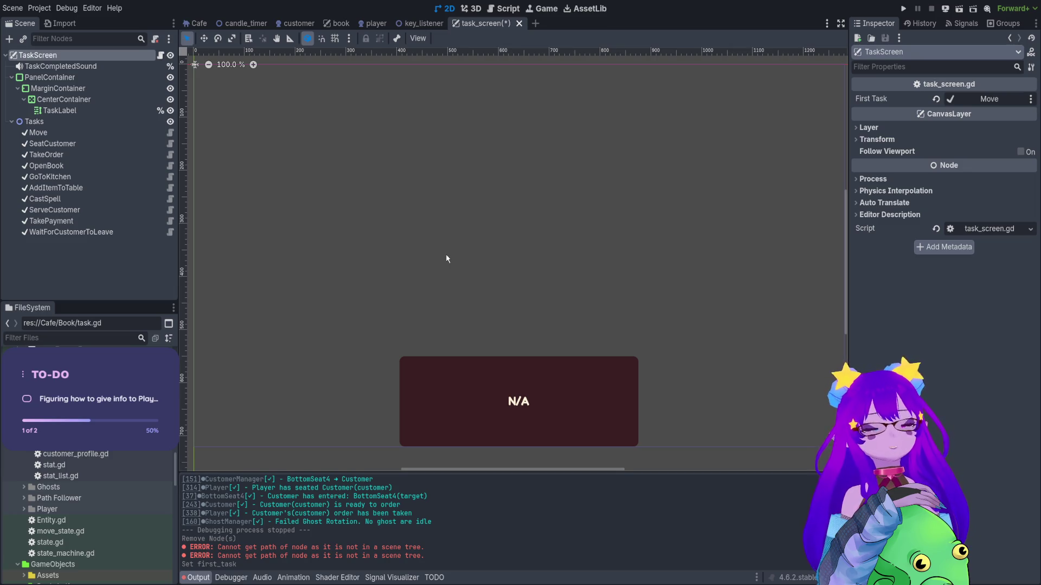
scroll(454, 250, "down", 1)
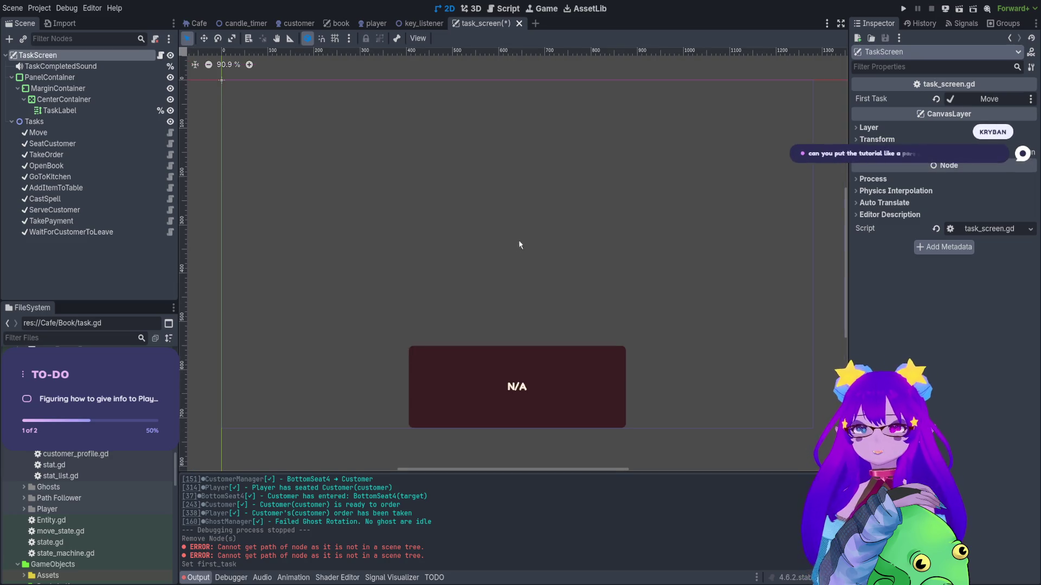
left_click_drag(519, 267, 523, 268)
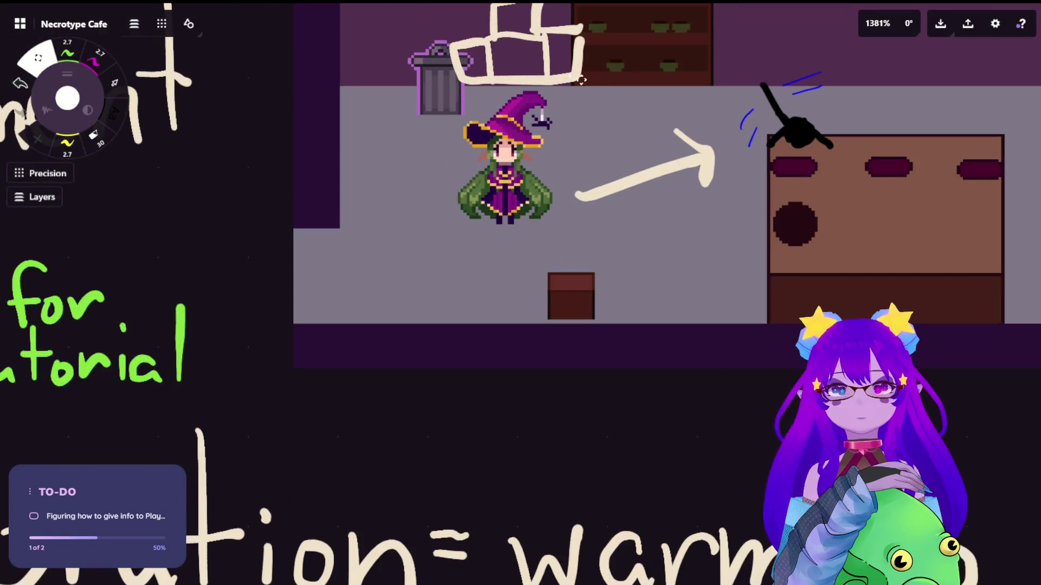
scroll(520, 293, "up", 5)
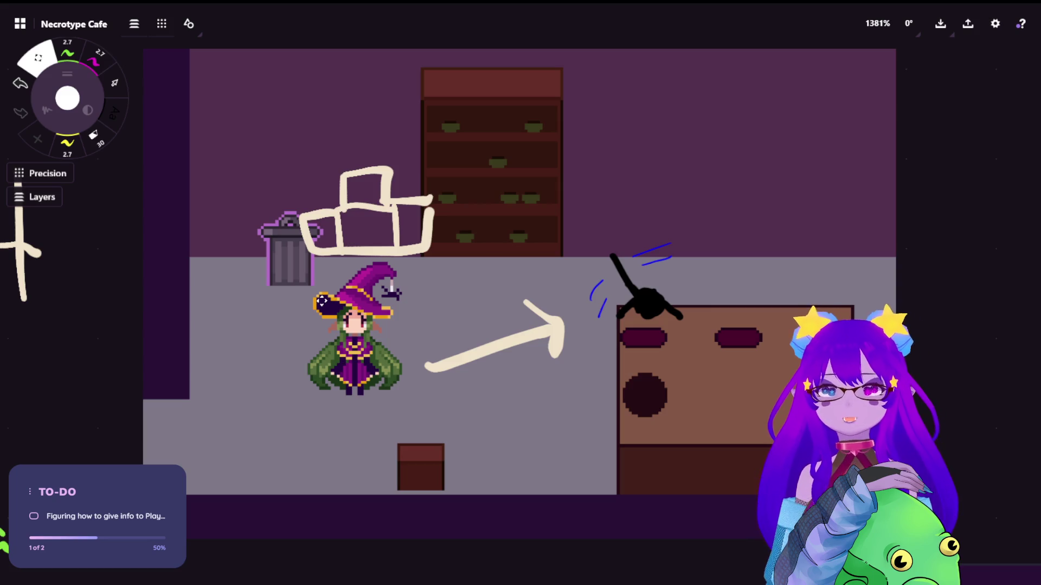
left_click_drag(359, 180, 380, 147)
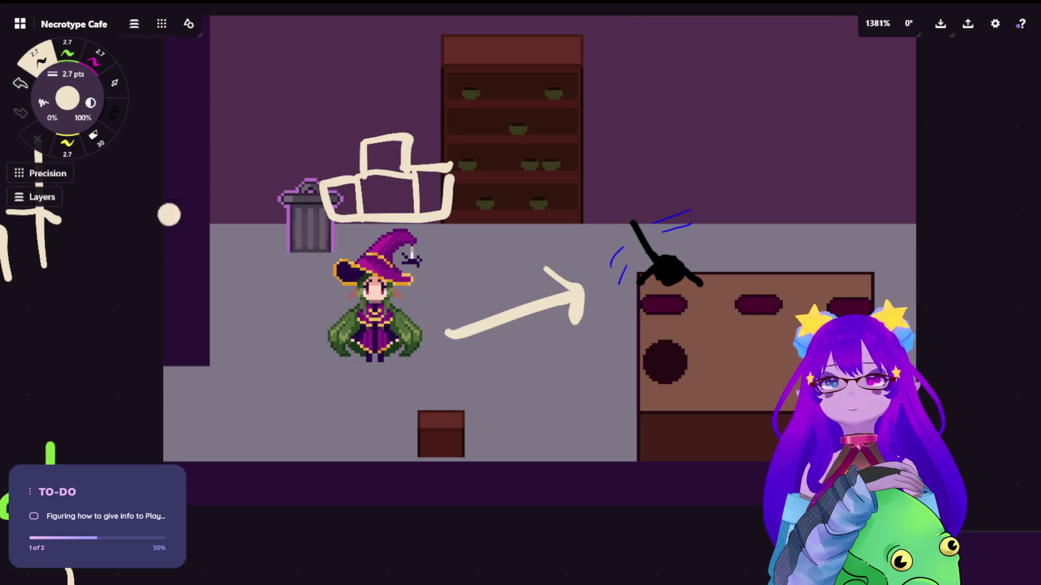
left_click_drag(507, 262, 604, 274)
scroll(604, 273, "down", 5)
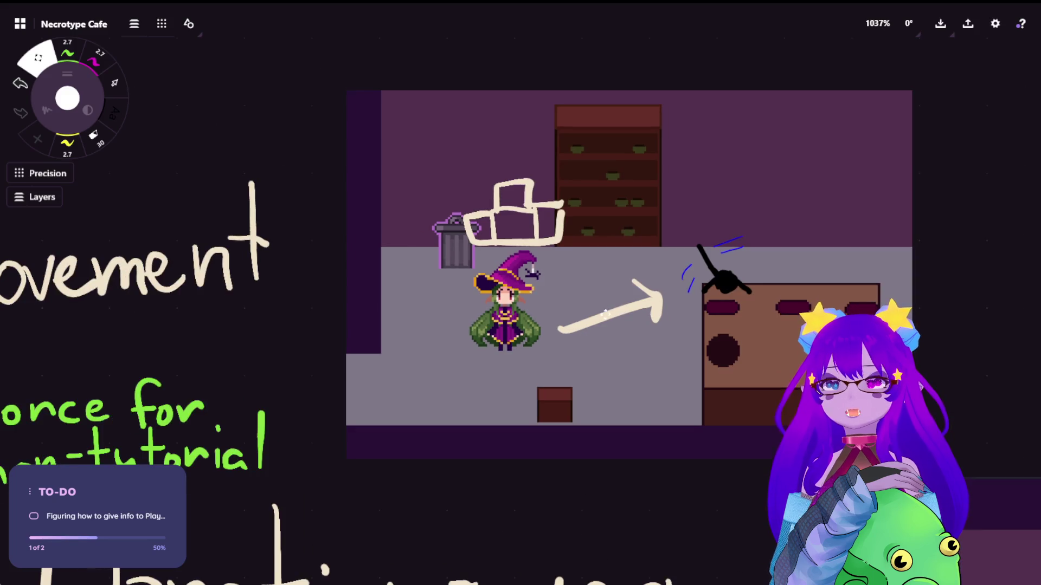
left_click_drag(720, 205, 699, 203)
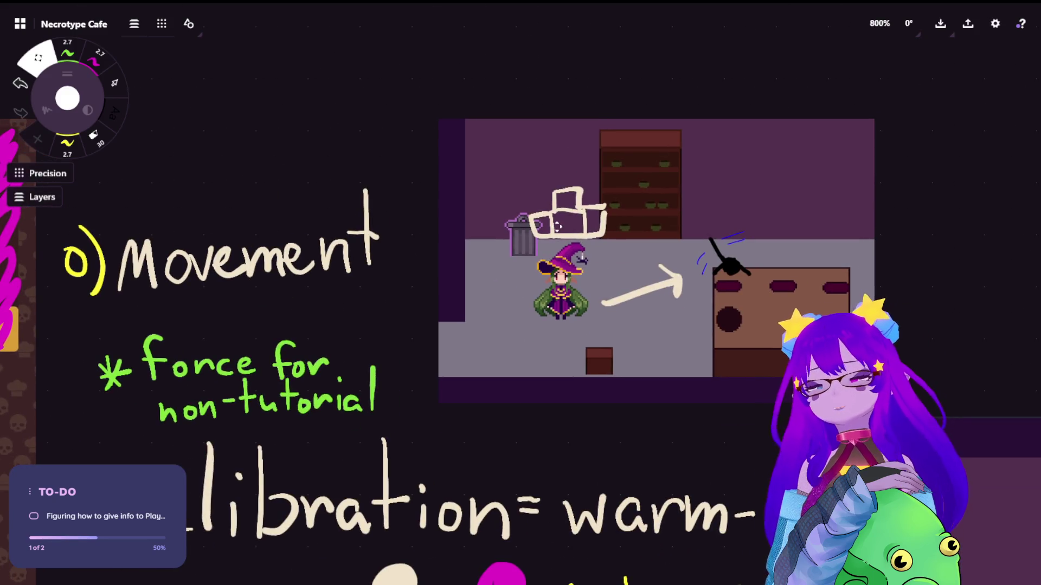
scroll(418, 205, "down", 5)
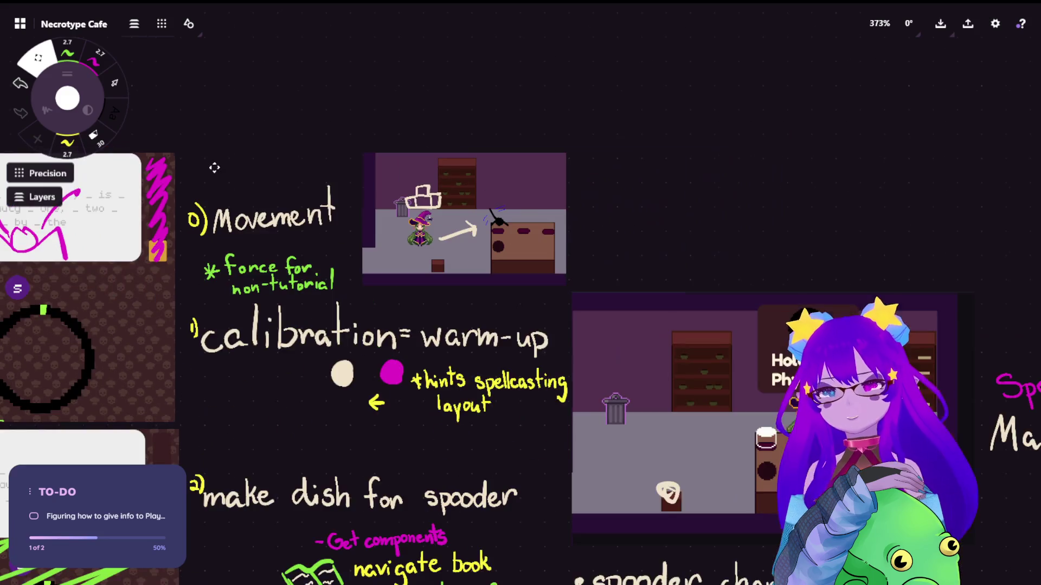
scroll(486, 136, "down", 5)
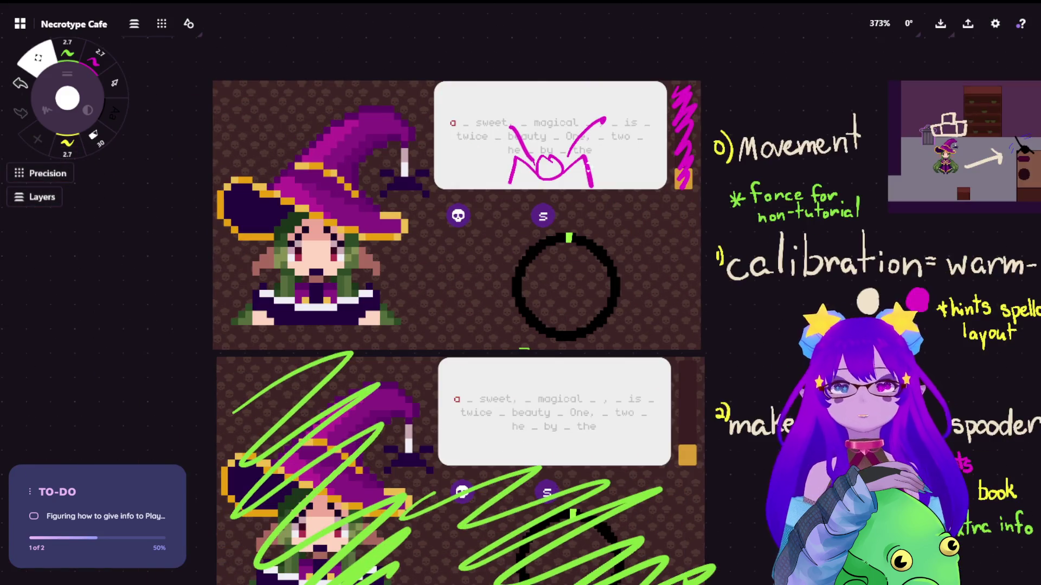
scroll(487, 135, "up", 1)
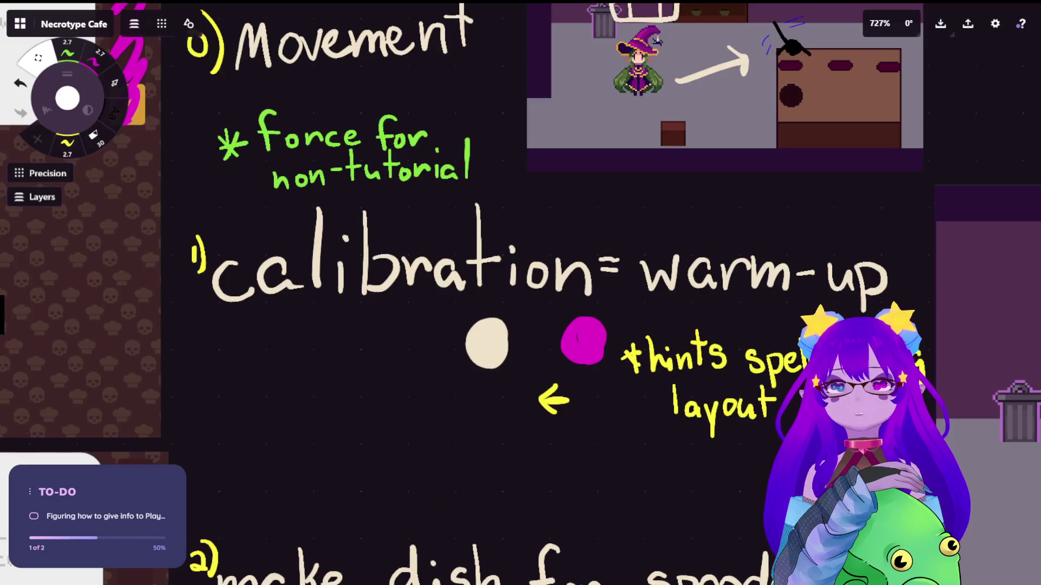
scroll(494, 121, "up", 3)
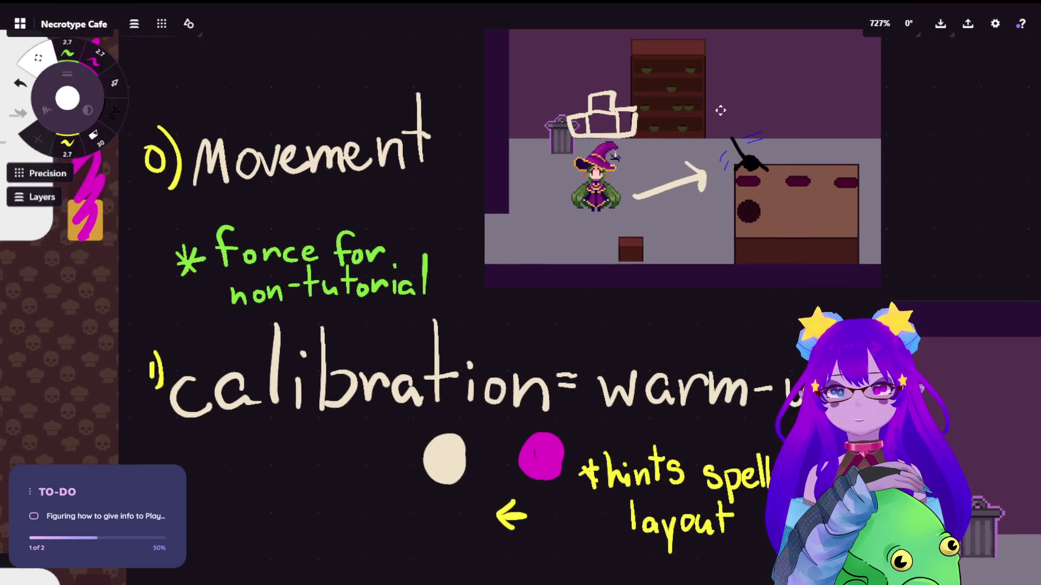
scroll(710, 106, "up", 3)
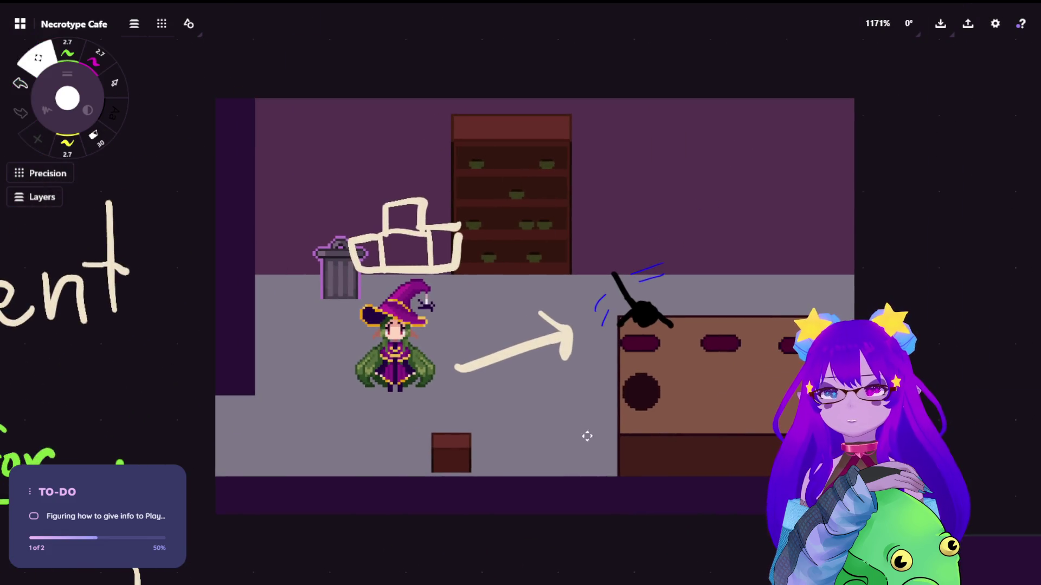
scroll(705, 414, "down", 3)
scroll(706, 414, "down", 3)
scroll(716, 442, "up", 2)
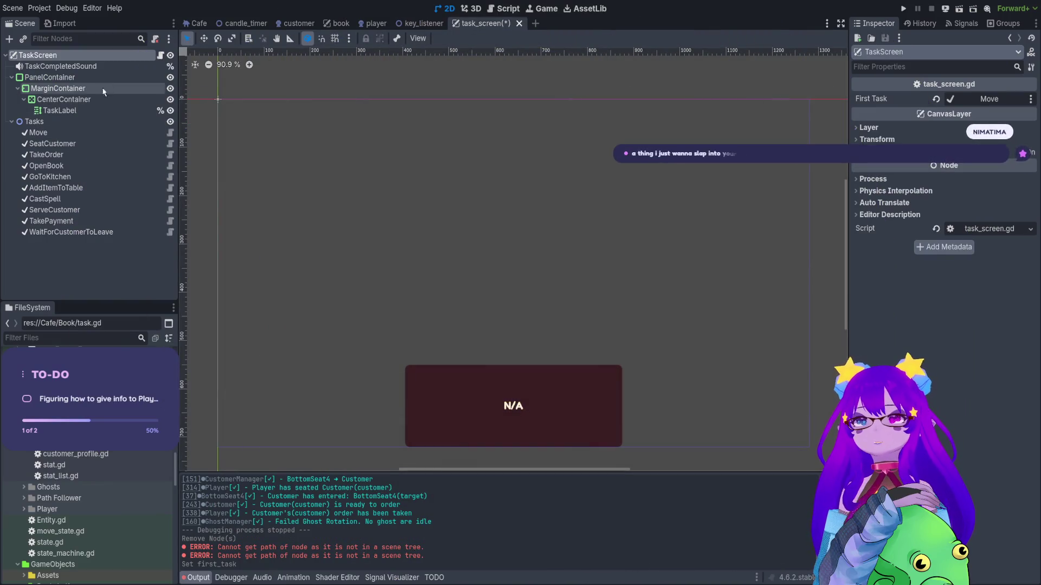
- Confirm Move is the first task and save the task_screen scene
left_click(98, 56)
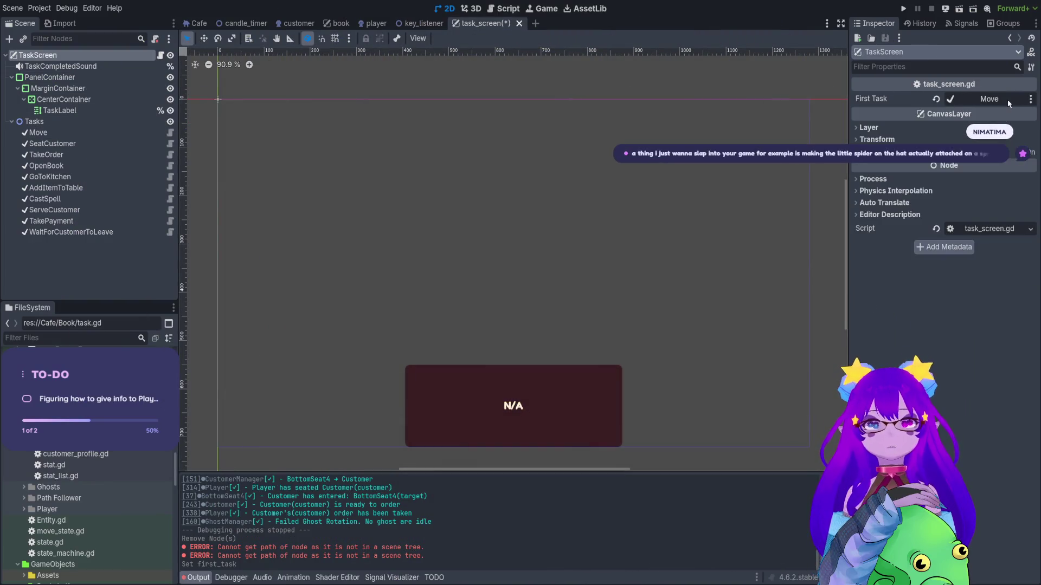
left_click(39, 132)
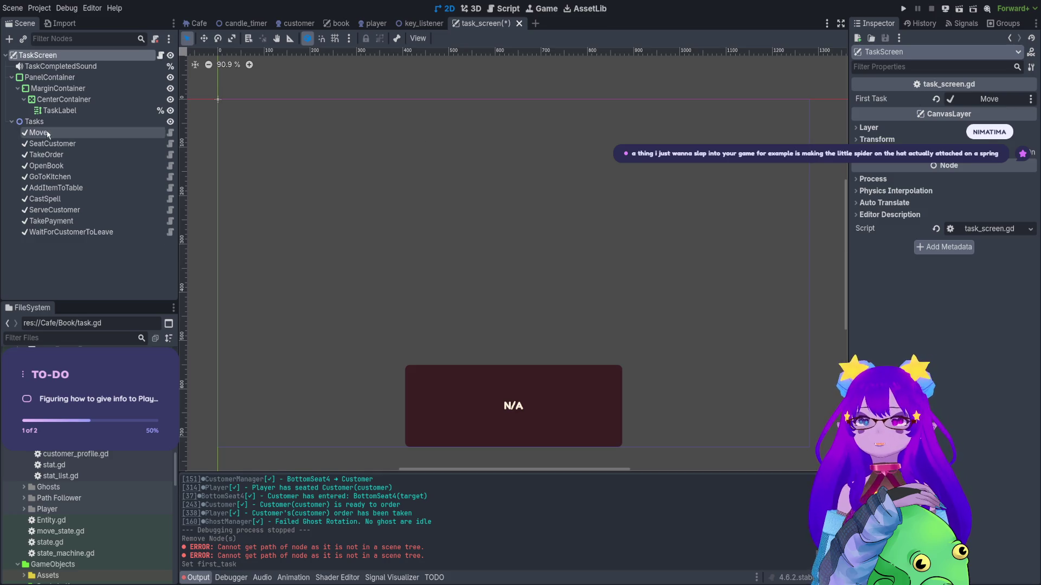
key("ctrl+s")
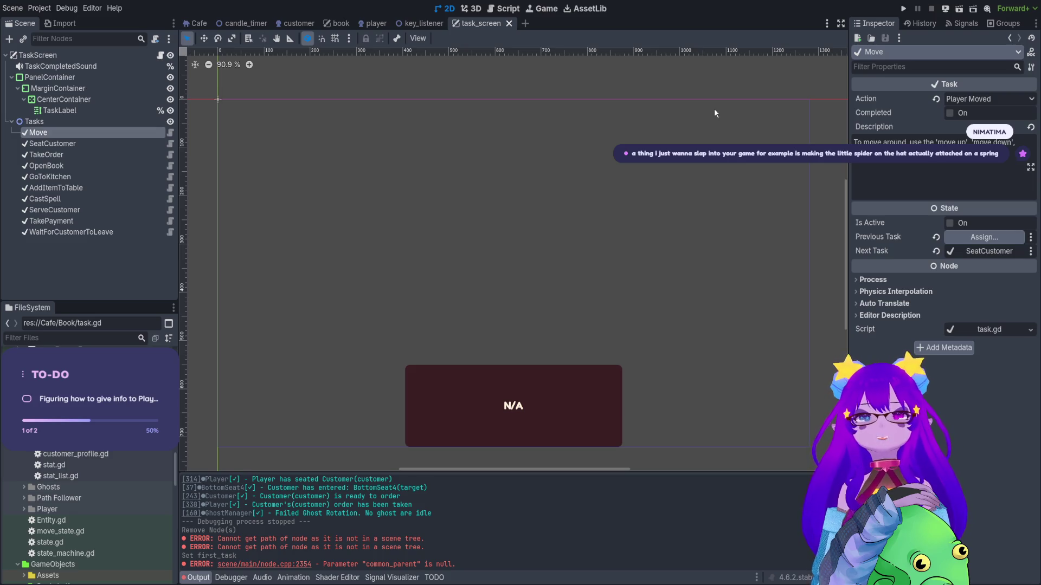
- Open the Cafe scene and zoom the viewport onto the witch and TopSeat1
left_click(196, 22)
scroll(310, 282, "up", 10)
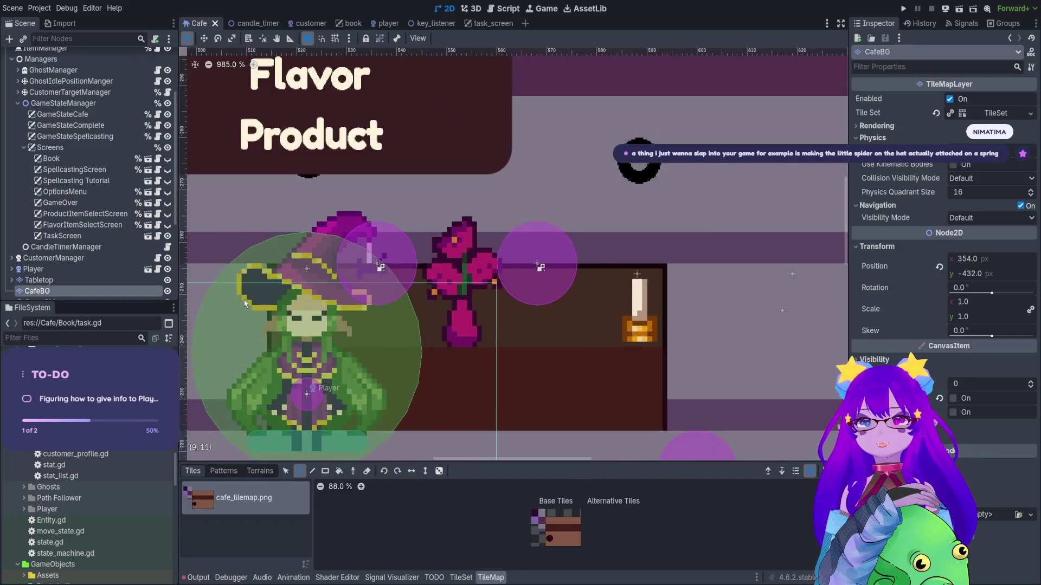
scroll(310, 282, "left", 5)
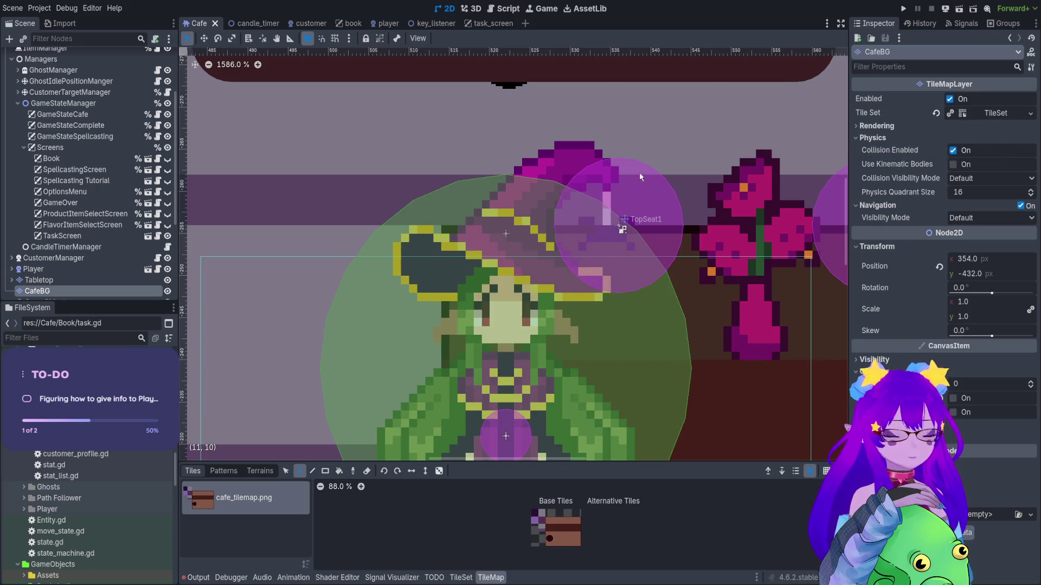
- Run the tutorial and spawn a customer with the 'spawn' command in the debug console
left_click(904, 9)
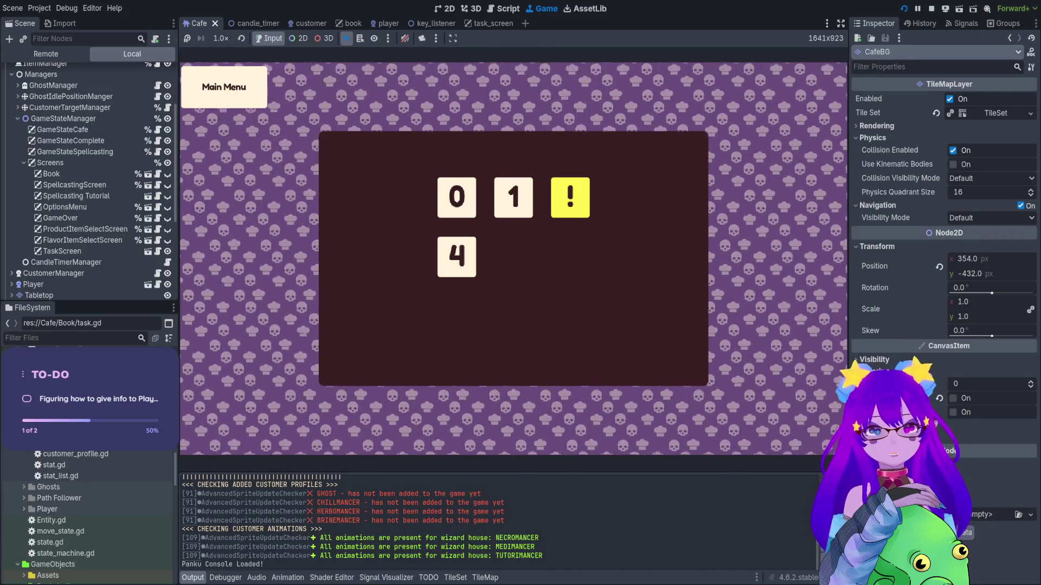
key("Return")
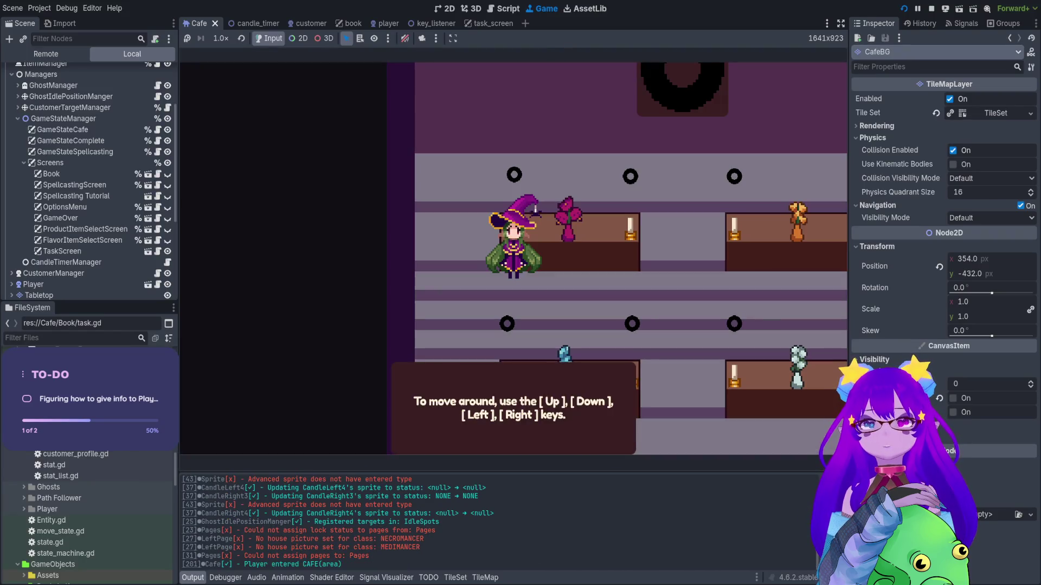
key("grave")
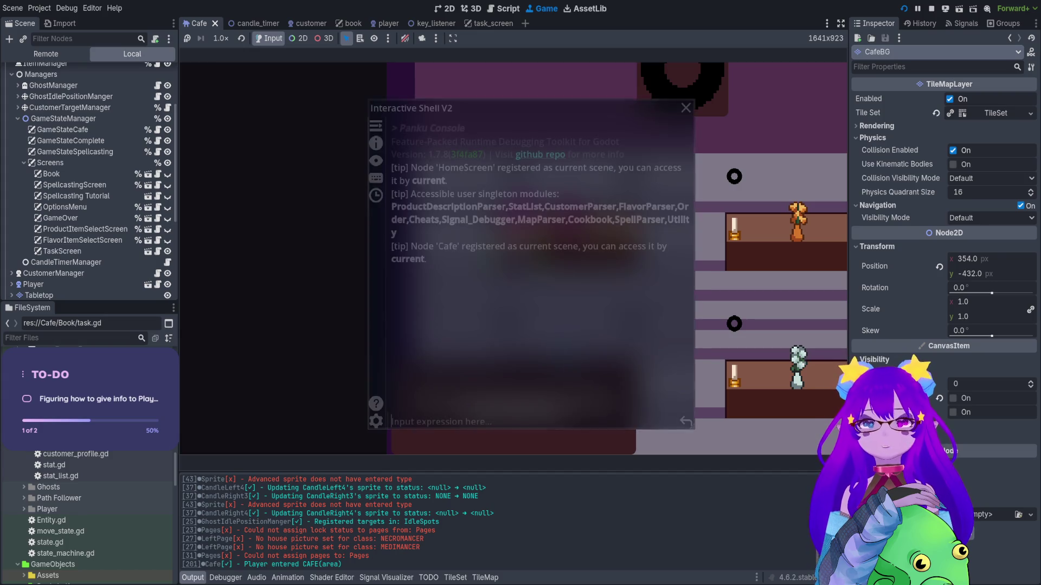
type("spawn")
key("Tab")
key("Tab")
key("Tab")
key("Tab")
key("Tab")
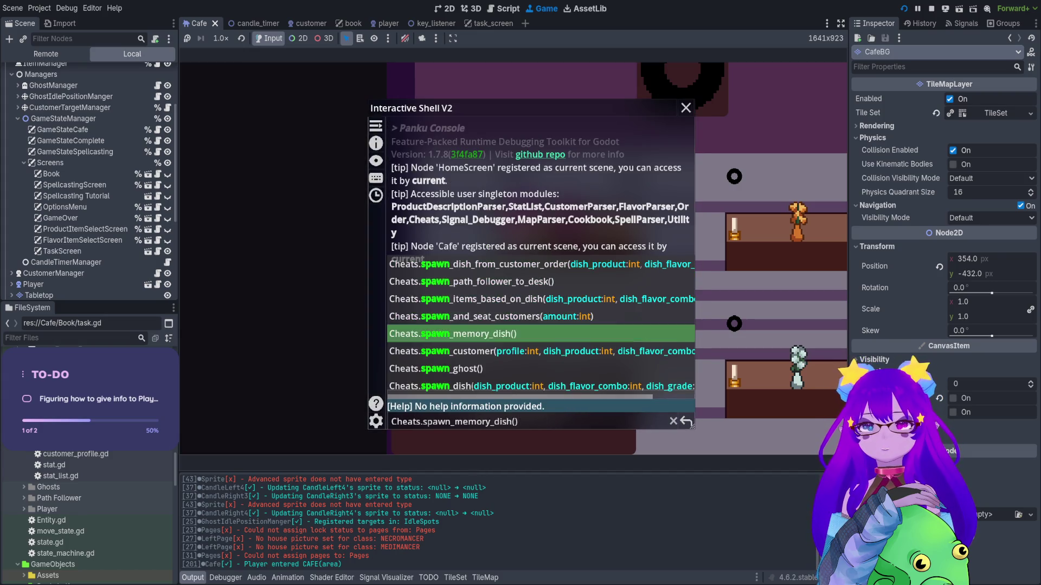
key("Return")
key("grave")
- Walk the player to the seated customer and take its order
key("s")
key("d")
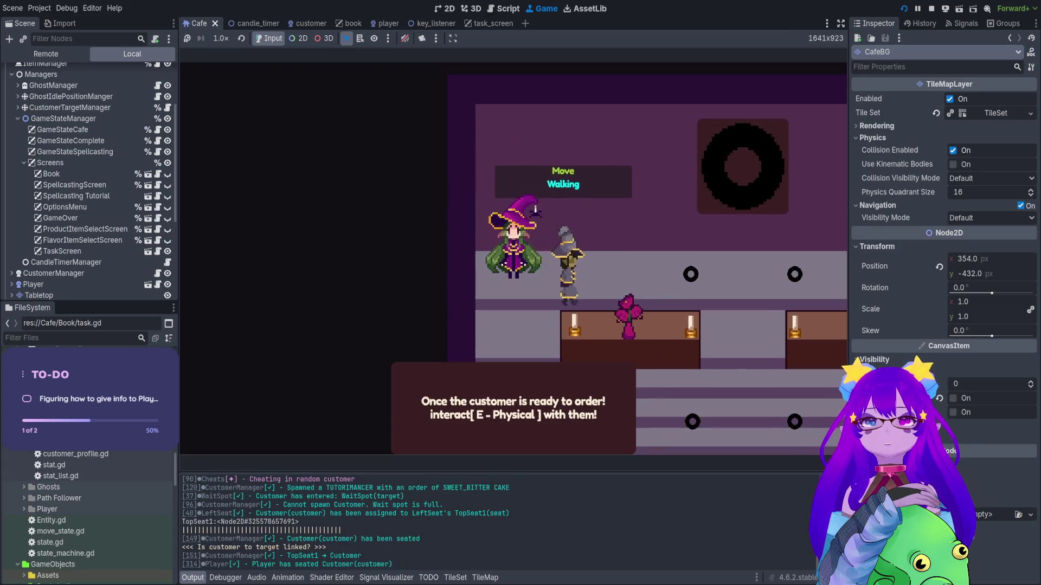
key("w")
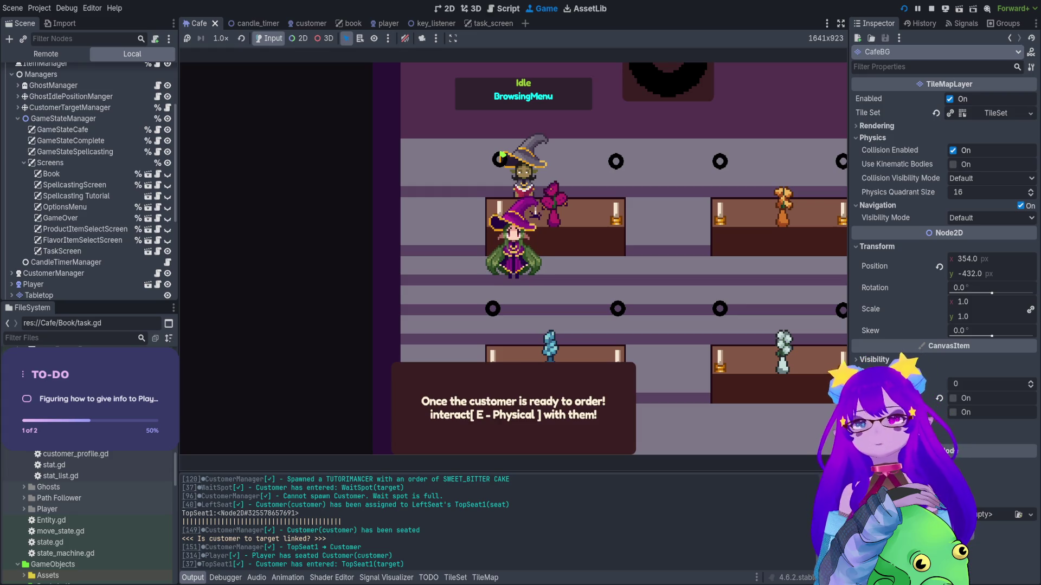
key("e")
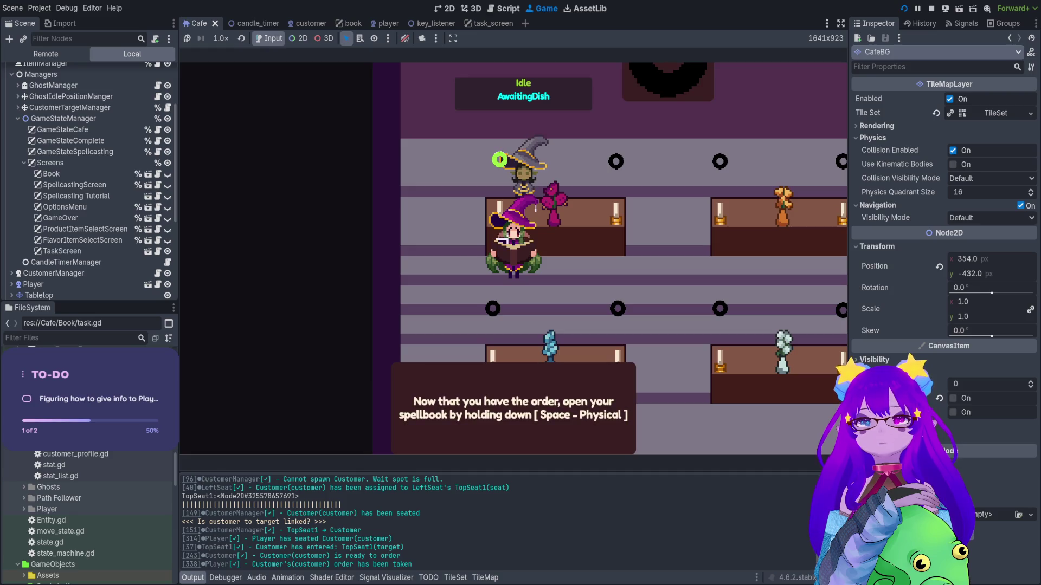
key("a")
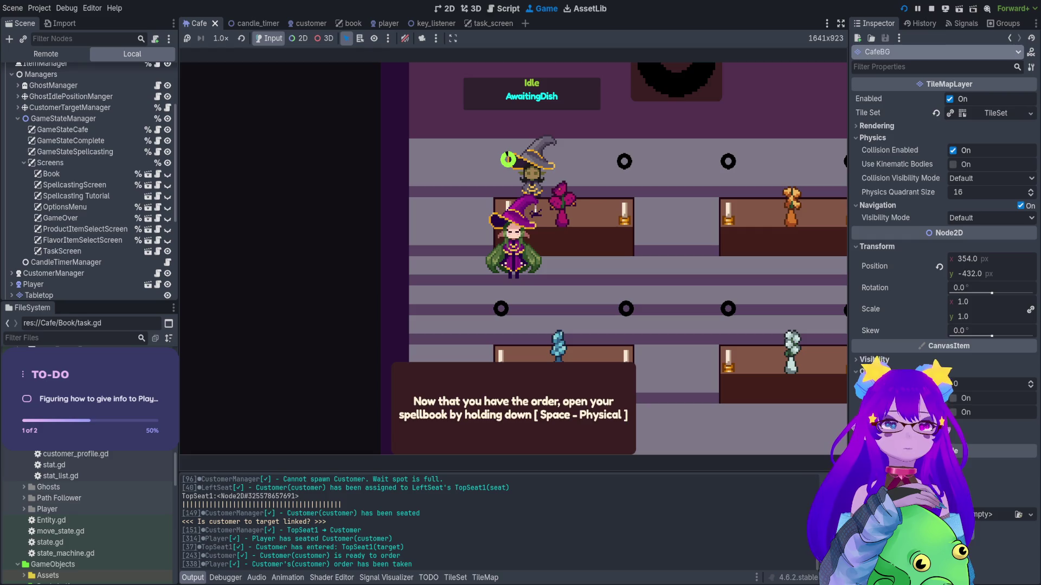
- Stop the game and switch to the task.gd script in the Script editor
left_click(932, 8)
scroll(627, 102, "down", 3)
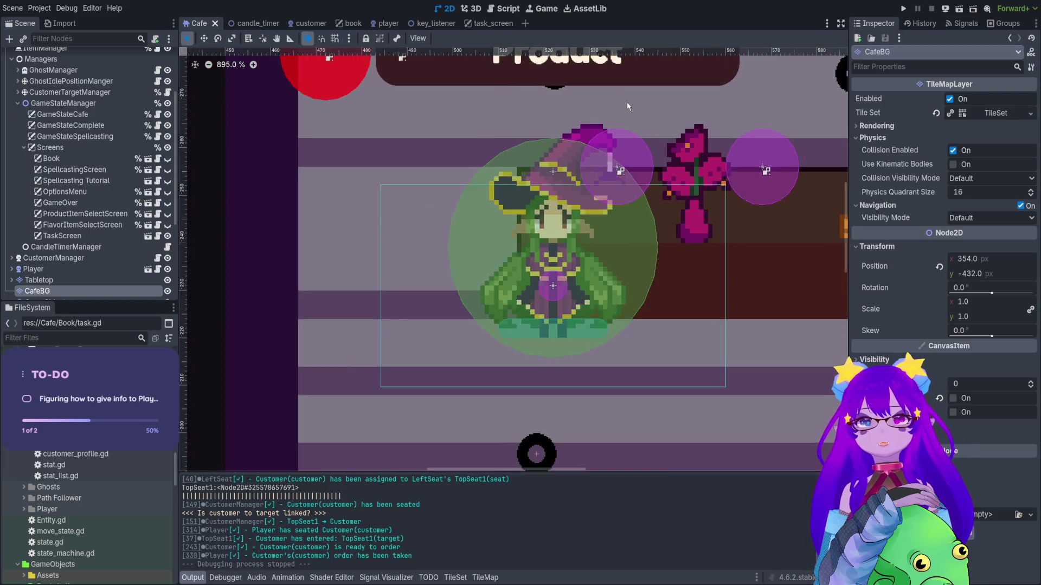
scroll(678, 151, "down", 1)
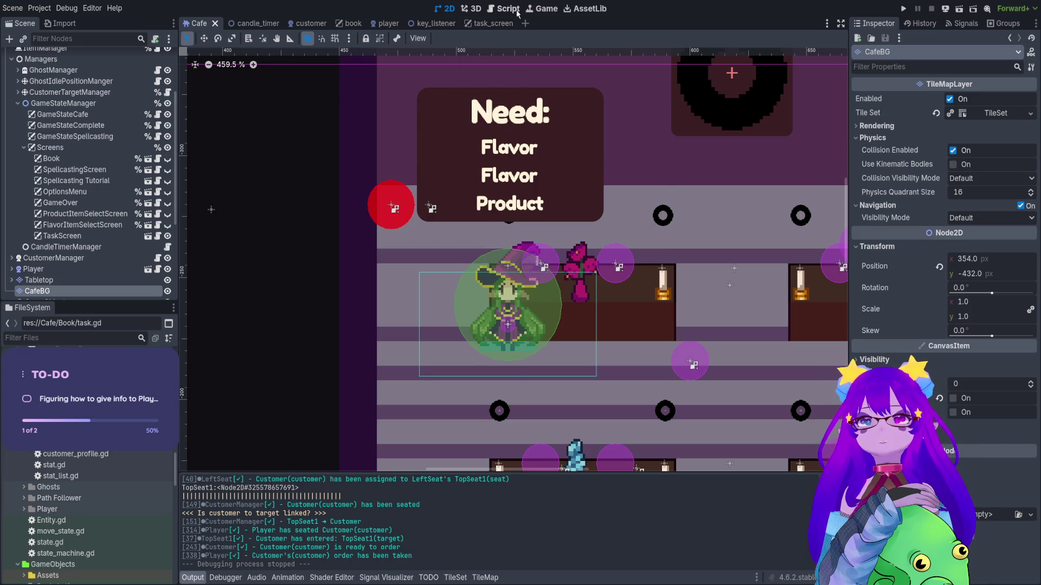
key("ctrl+F3")
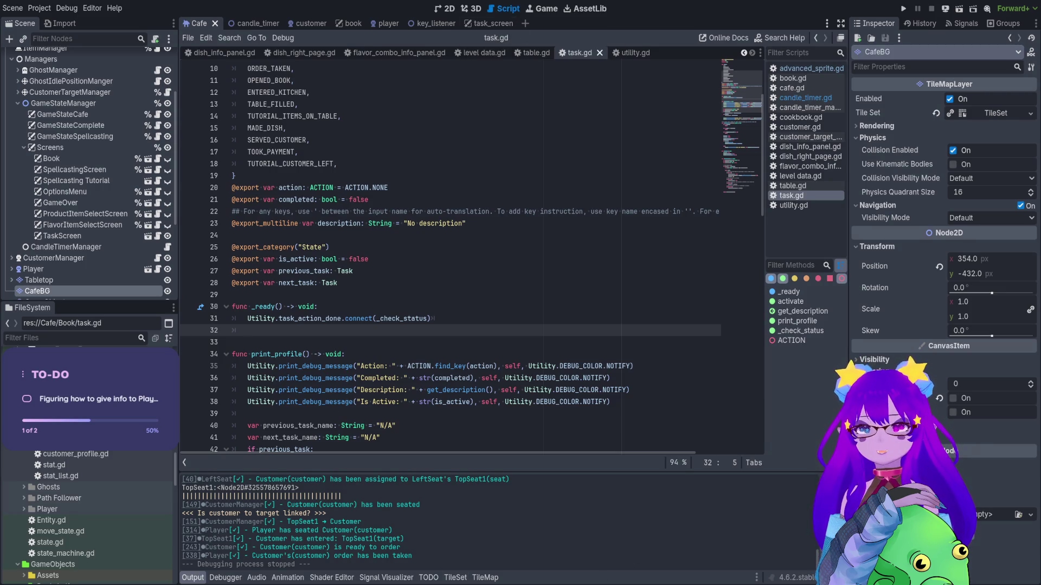
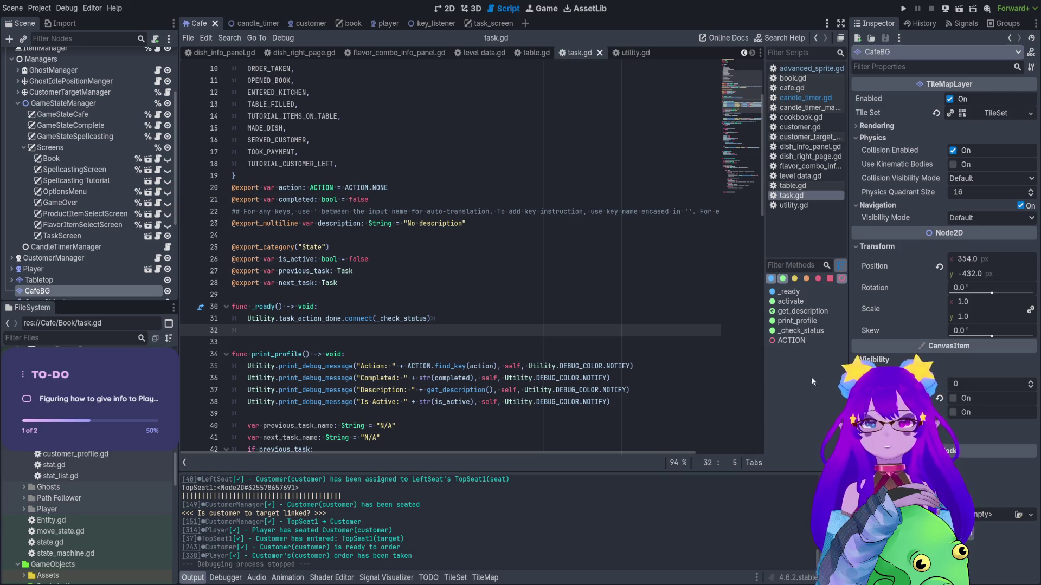
- Open the task_screen scene and select SeatCustomer through WaitForCustomerToLeave
left_click(448, 8)
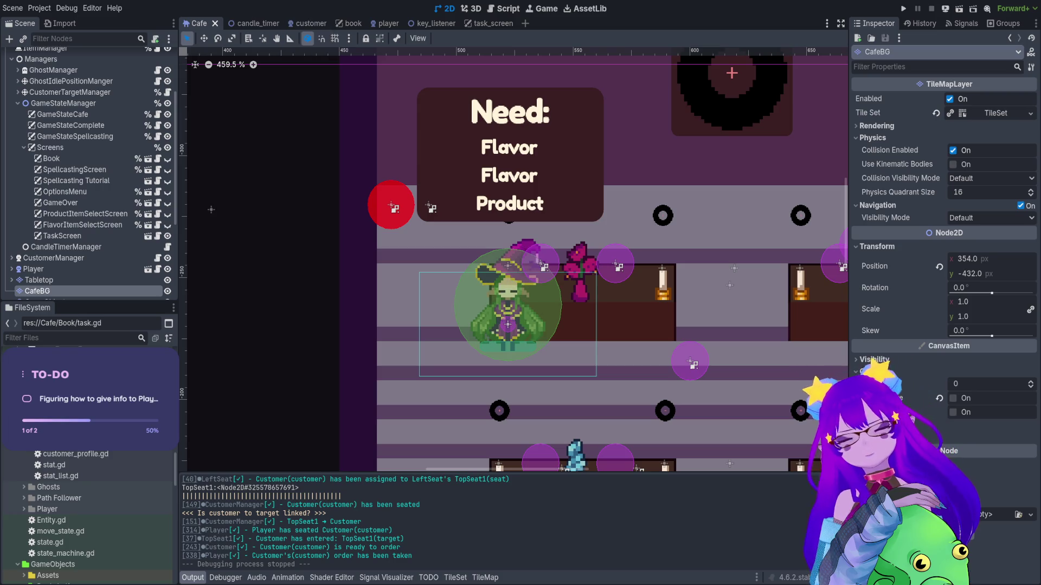
left_click(474, 24)
left_click(92, 142)
left_click(74, 233, "shift")
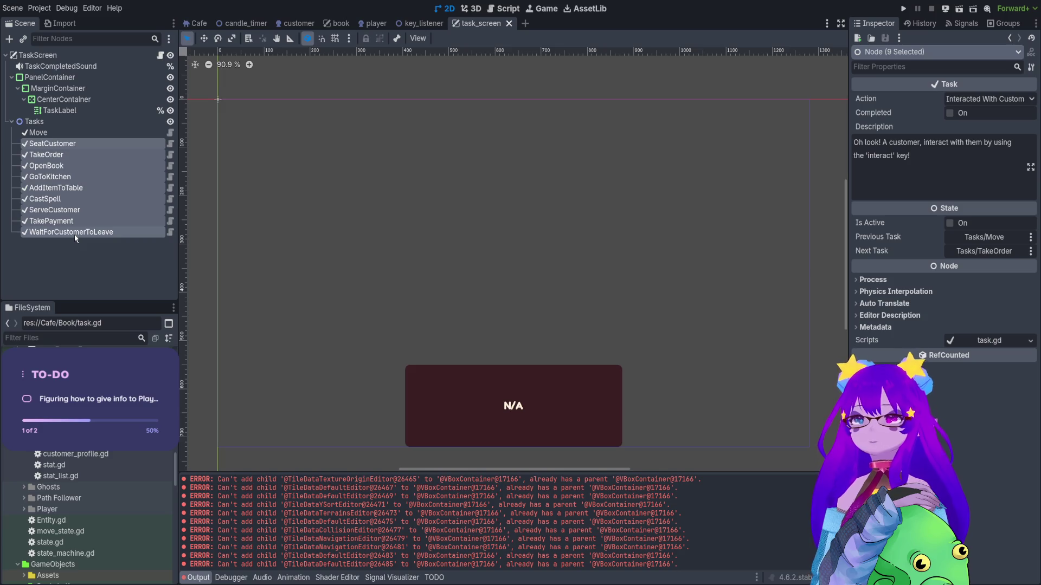
- Delete the nine selected tasks, leaving Move as the only selected task
key("Delete")
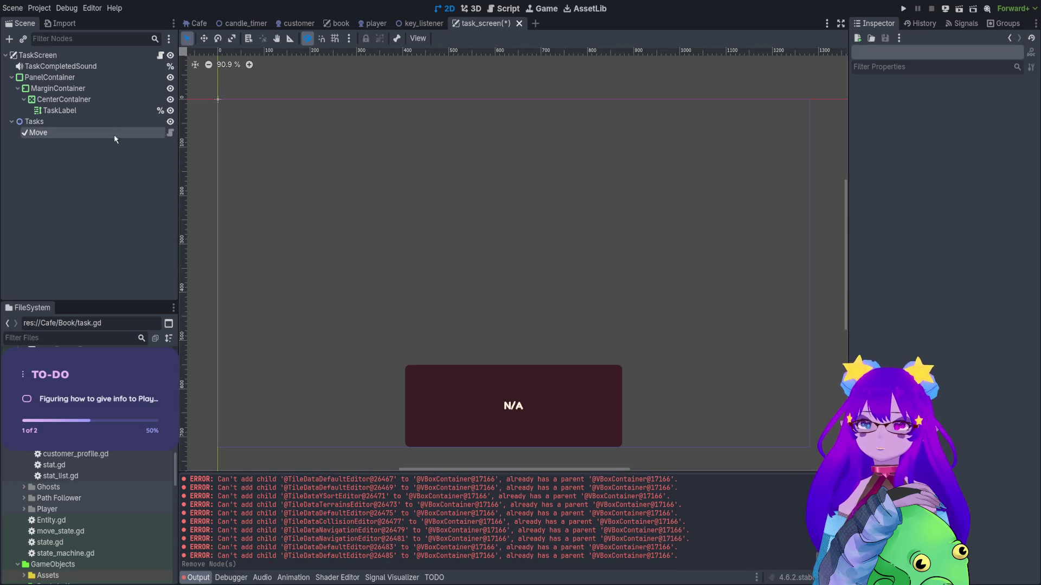
left_click(115, 133)
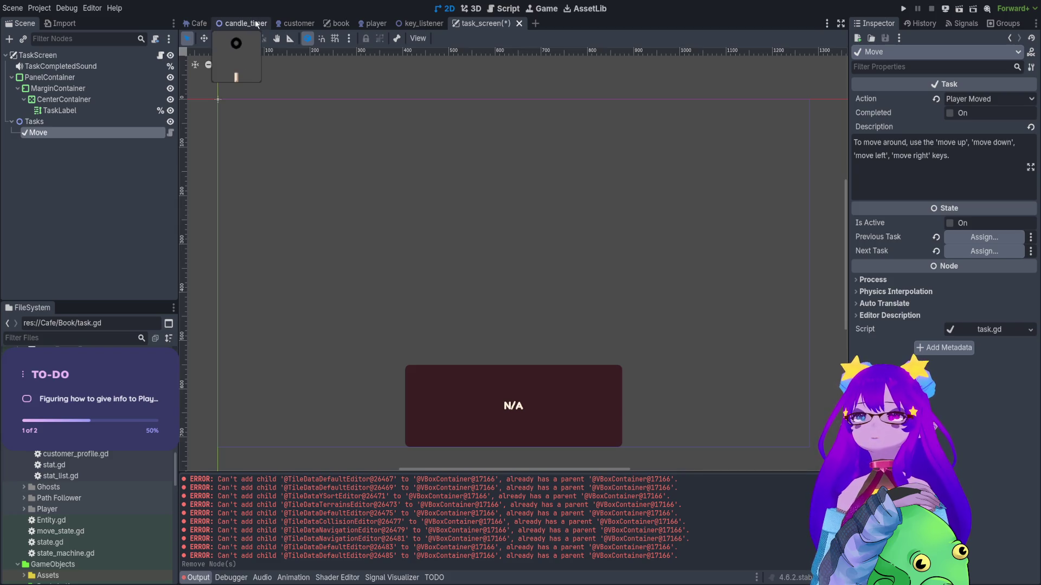
mouse_move(358, 22)
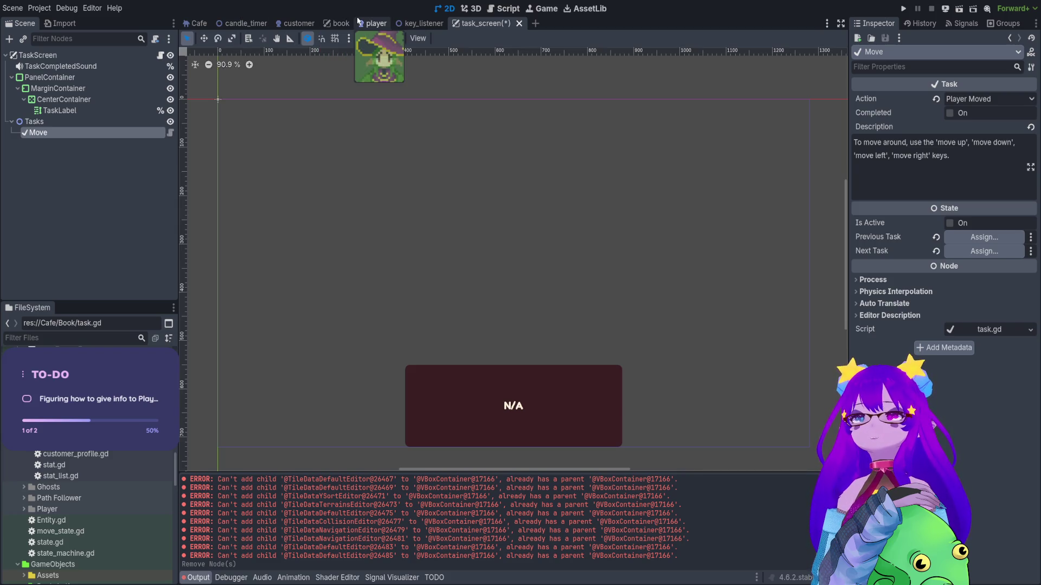
- Look through the book and candle_timer scenes, then frame the whole Cafe tilemap
left_click(340, 25)
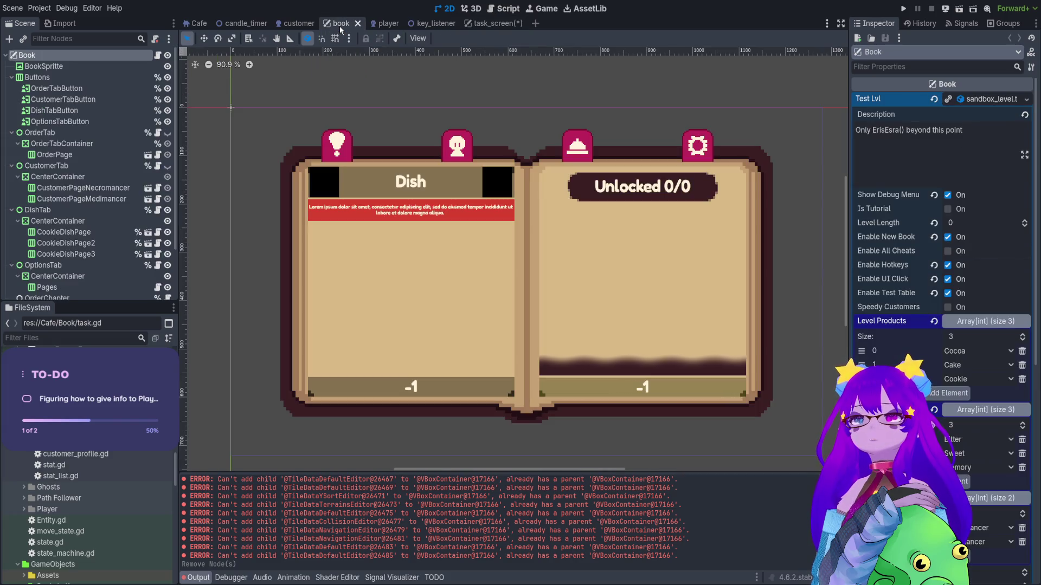
left_click_drag(422, 91, 419, 103)
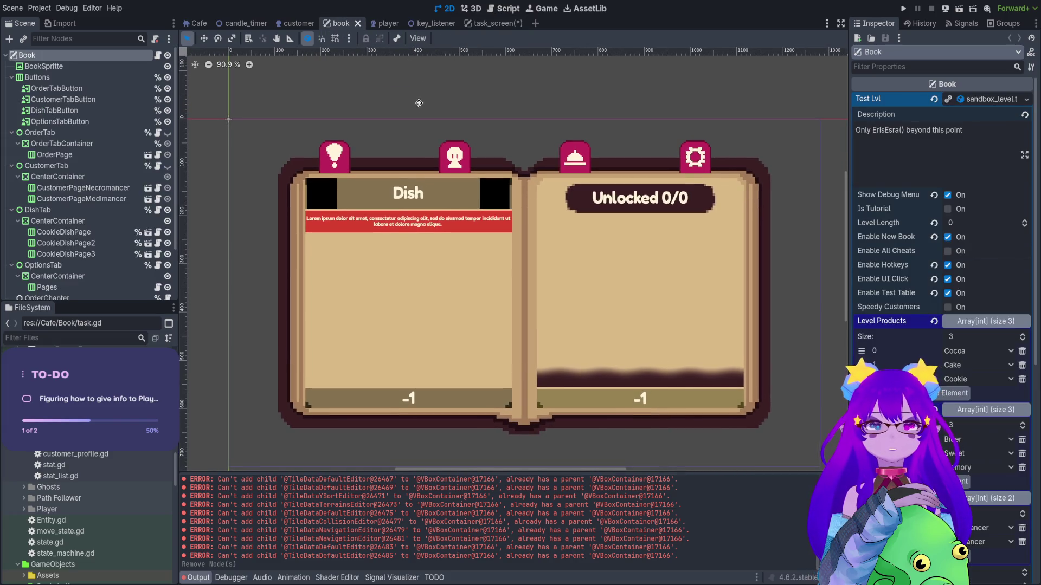
mouse_move(258, 26)
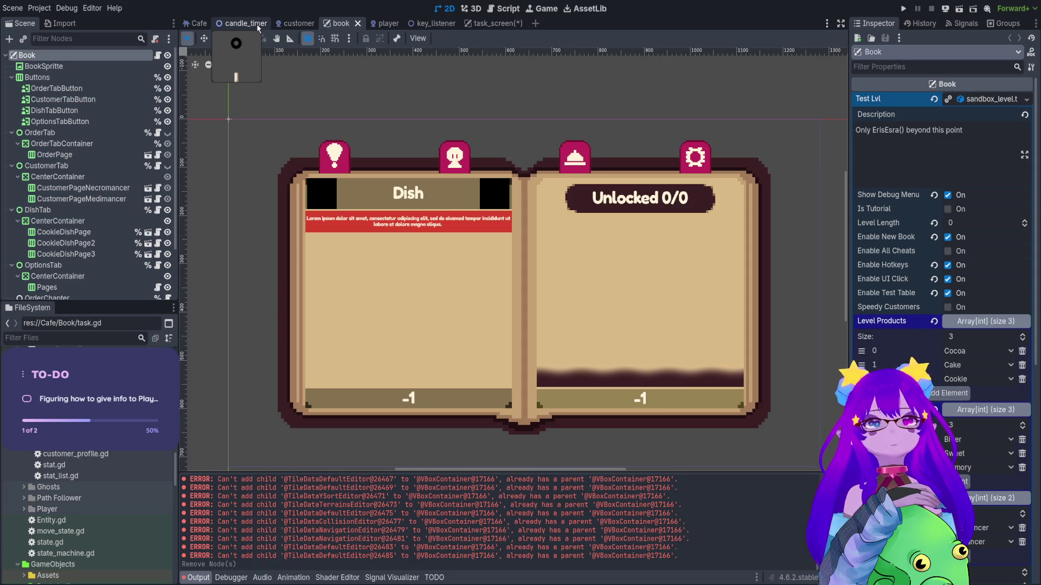
left_click(258, 26)
left_click(196, 23)
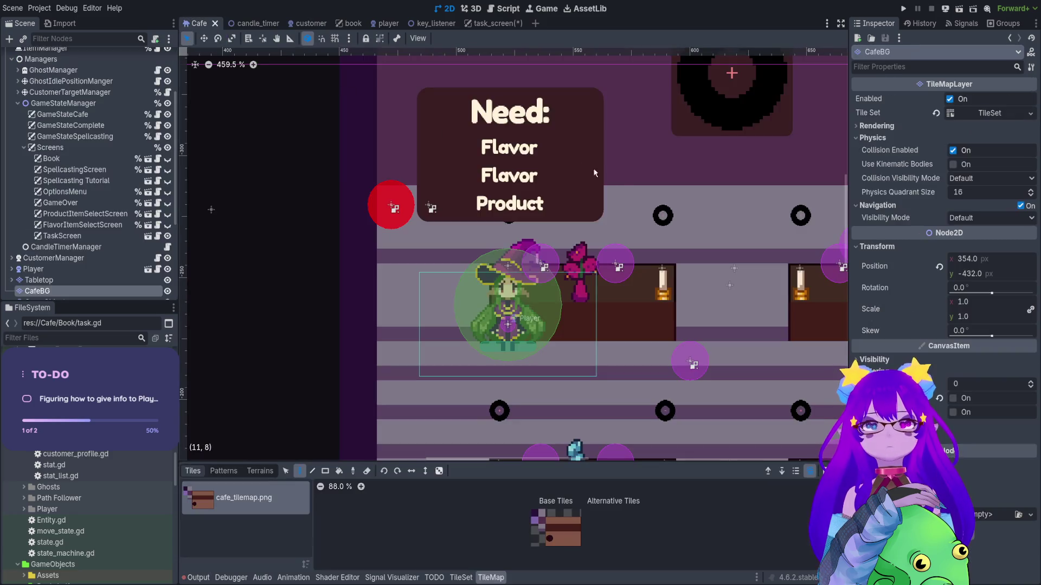
scroll(656, 140, "down", 5)
mouse_move(676, 145)
left_mouse_down()
mouse_move(536, 162)
mouse_move(513, 201)
left_mouse_up()
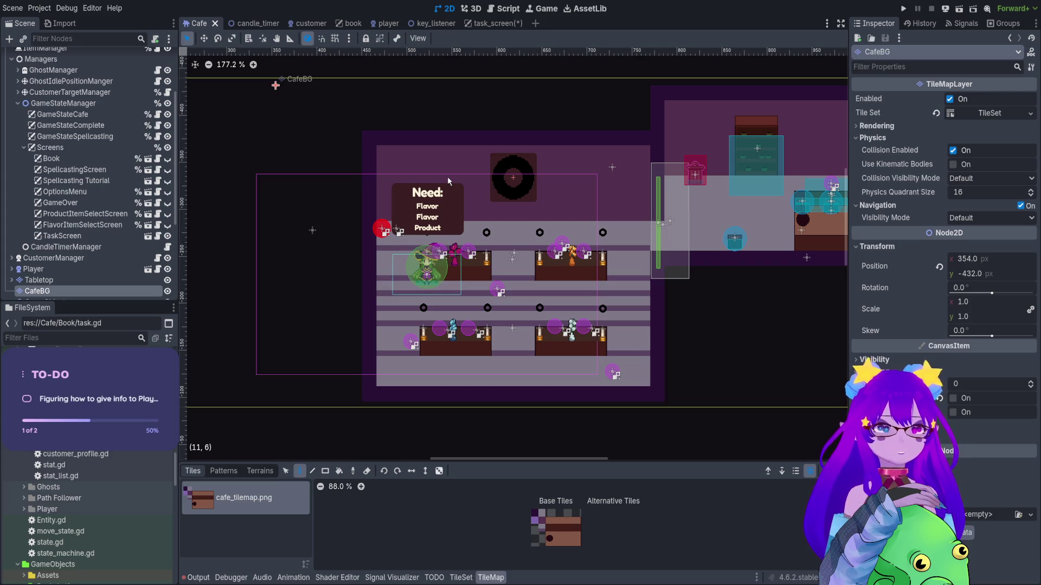
scroll(447, 177, "up", 5)
scroll(375, 281, "right", 5)
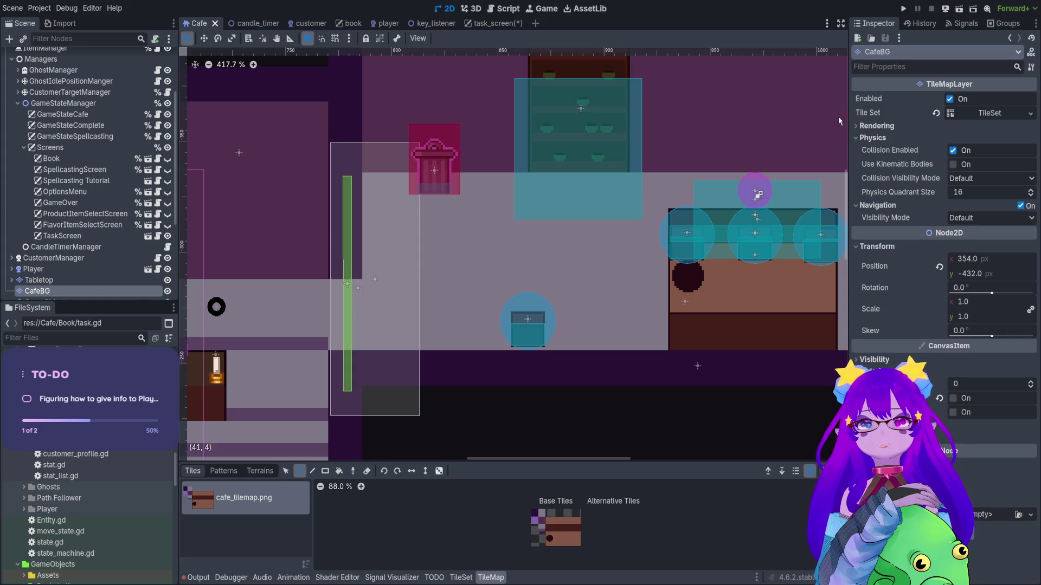
- Run the project, walk the witch around the cafe, and stop the game
left_click(907, 12)
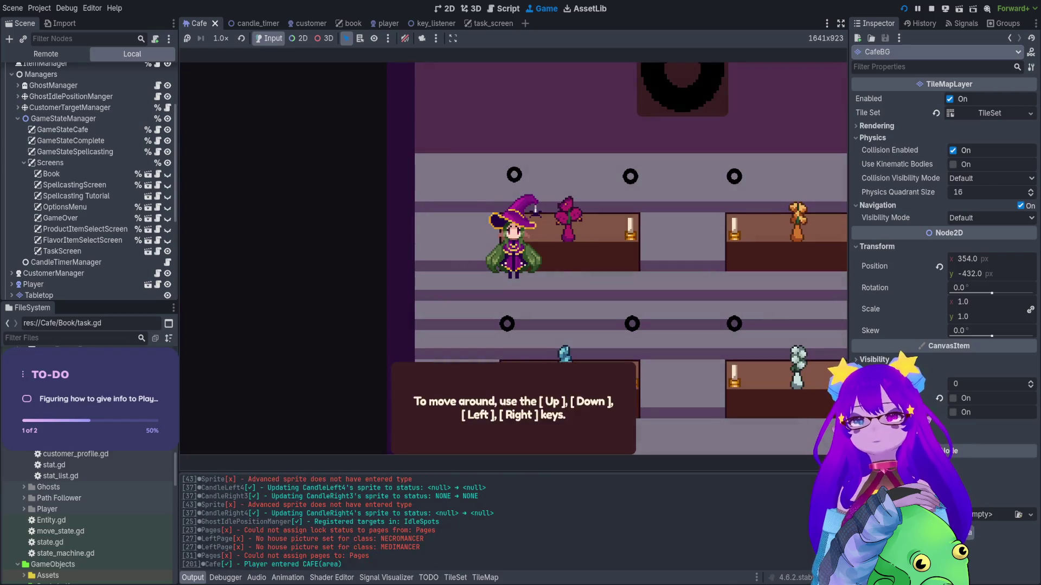
key("Right")
key("Up")
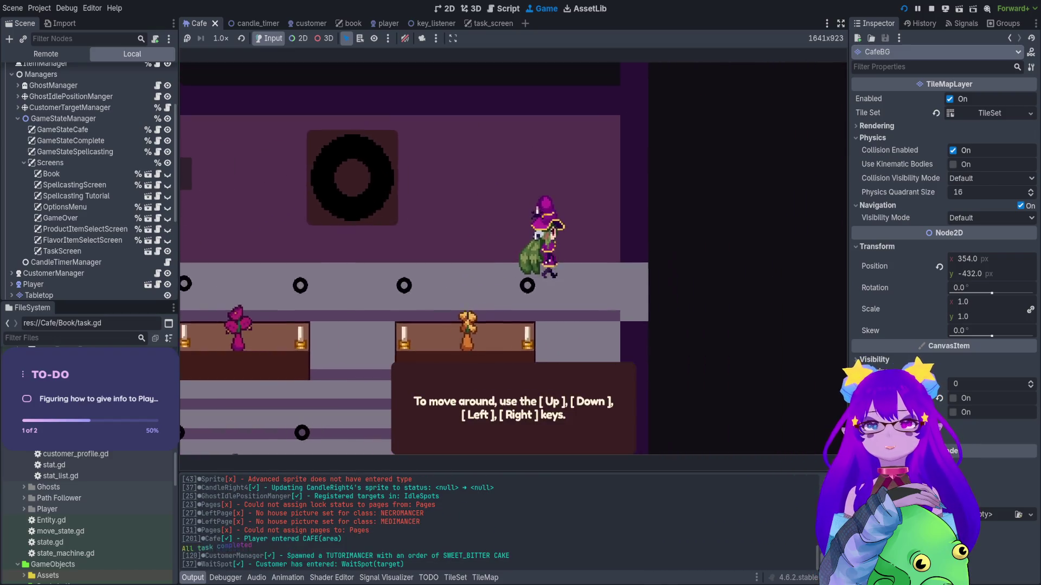
key("Left")
key("Down")
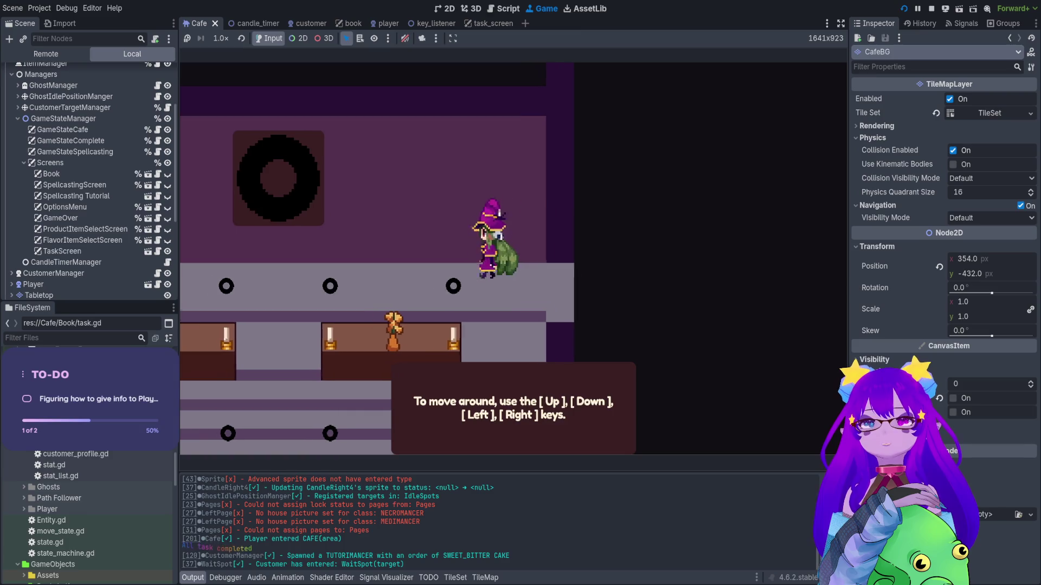
left_click(931, 9)
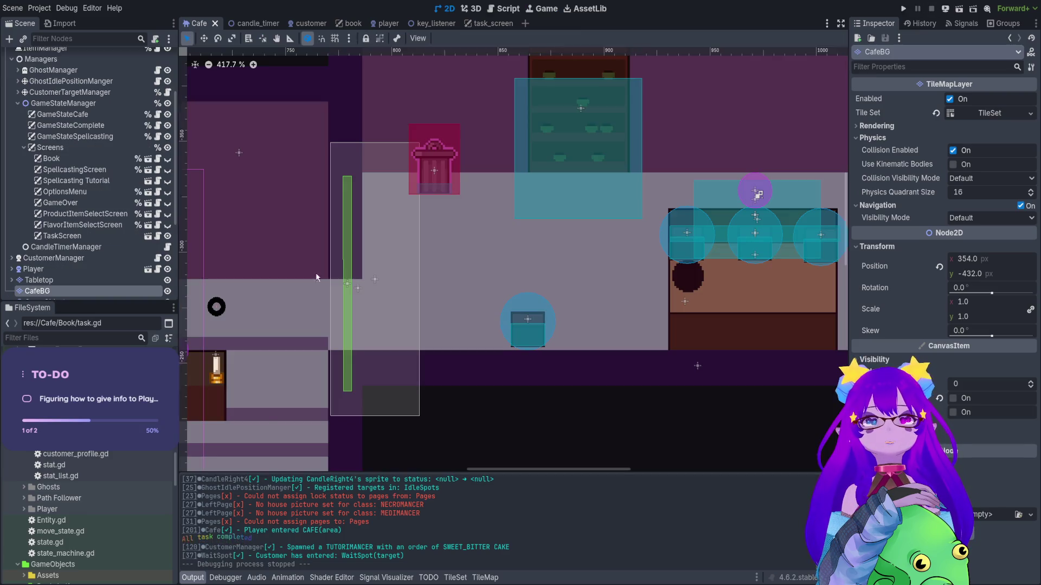
- Enable Hotkeys in tutorial_level.tres, found via the 'tutor' filter, then relaunch the game
type("tutorria")
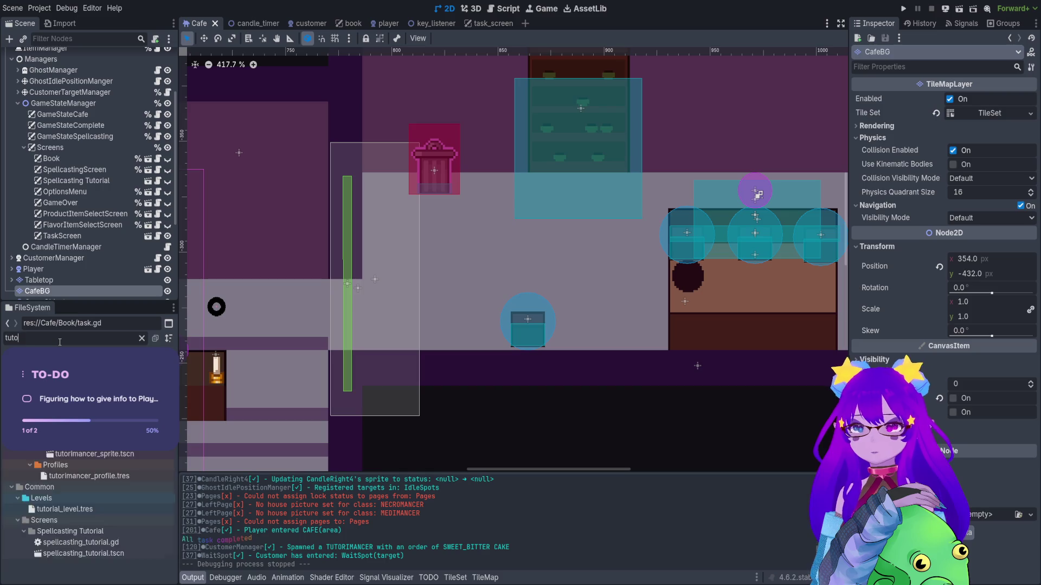
key("BackSpace")
key("BackSpace")
key("BackSpace")
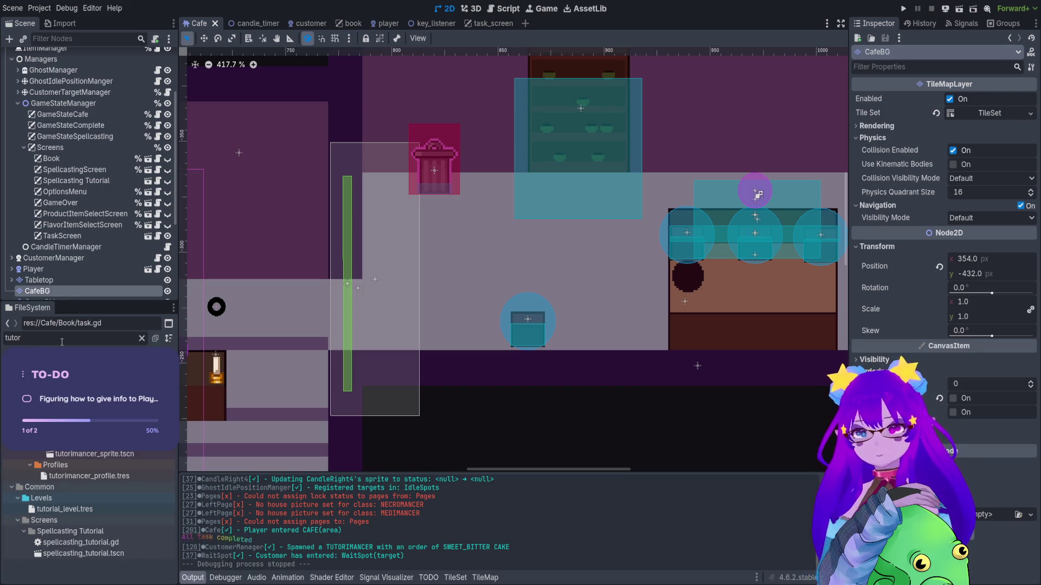
left_click(157, 510)
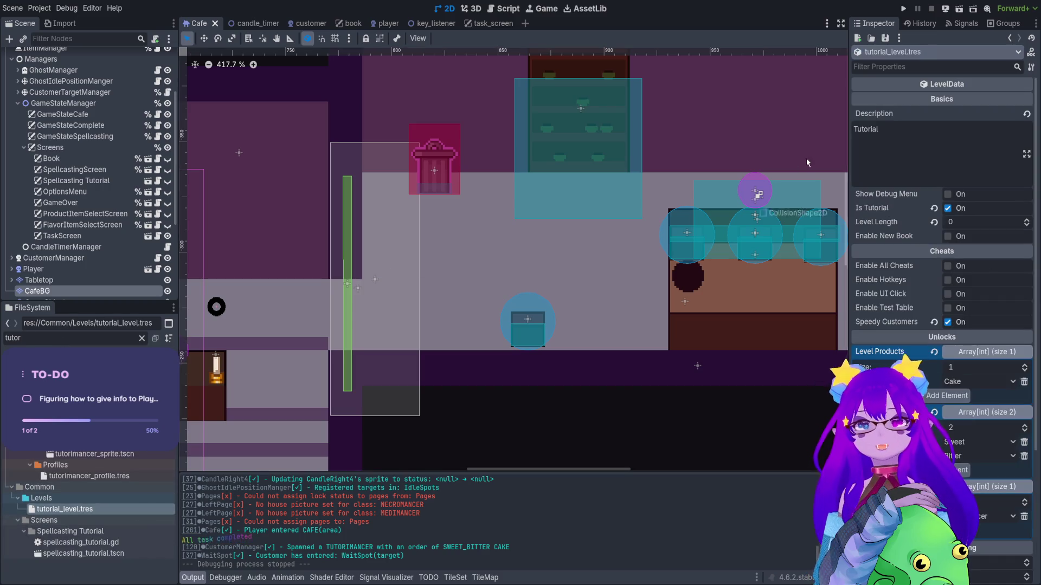
left_click(947, 280)
left_click(903, 10)
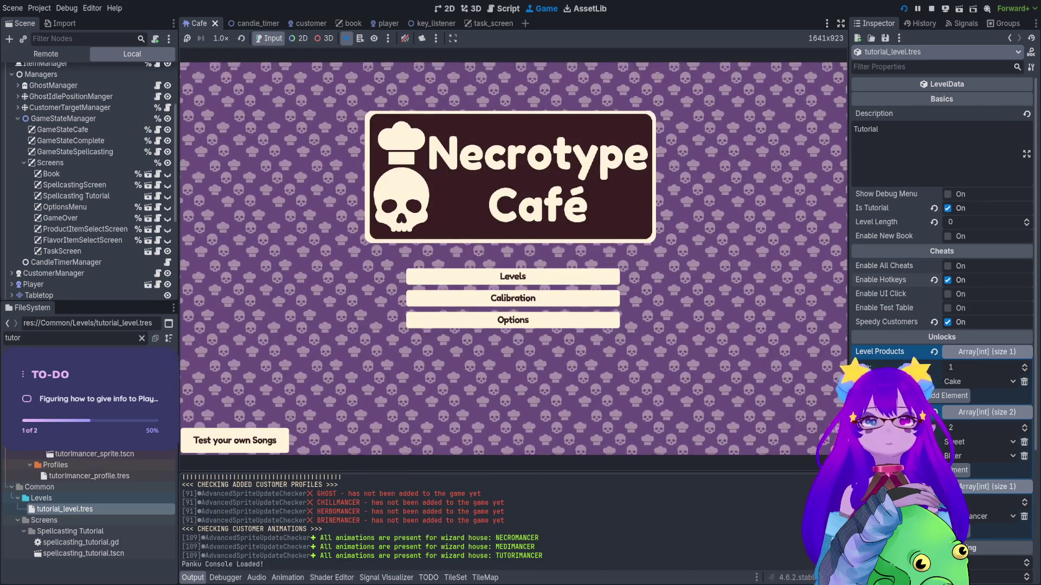
- Start the Tutorial level from level select and walk the witch around the kitchen
key("Return")
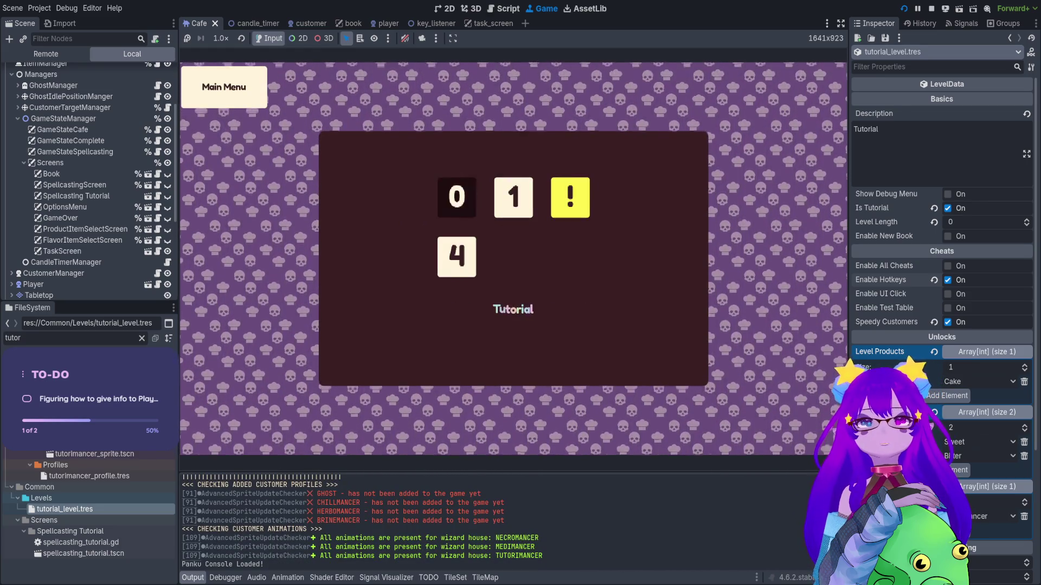
key("Return")
key("Up")
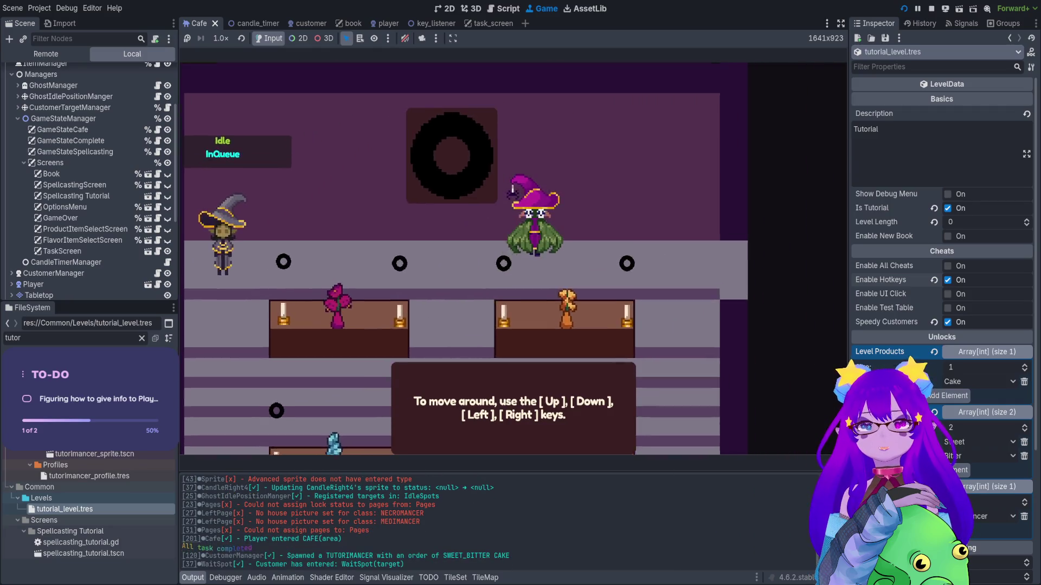
key("Up")
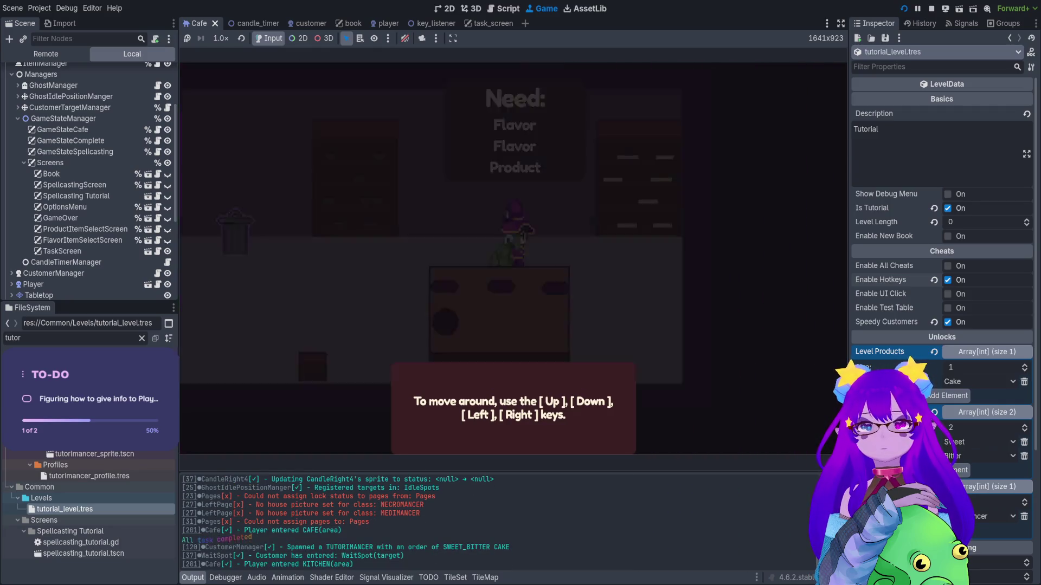
key("Left")
key("Down")
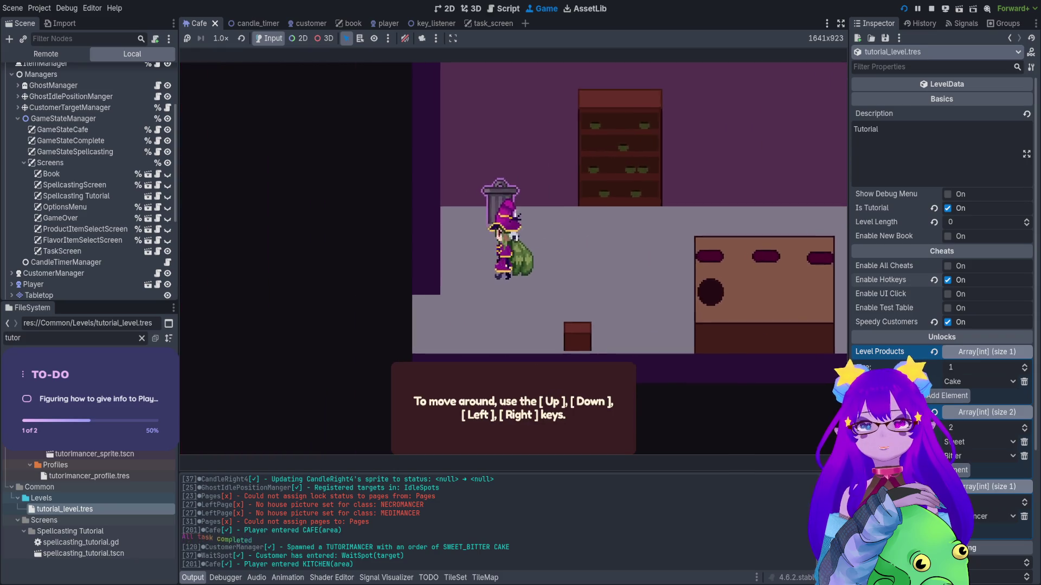
key("Up")
key("Down")
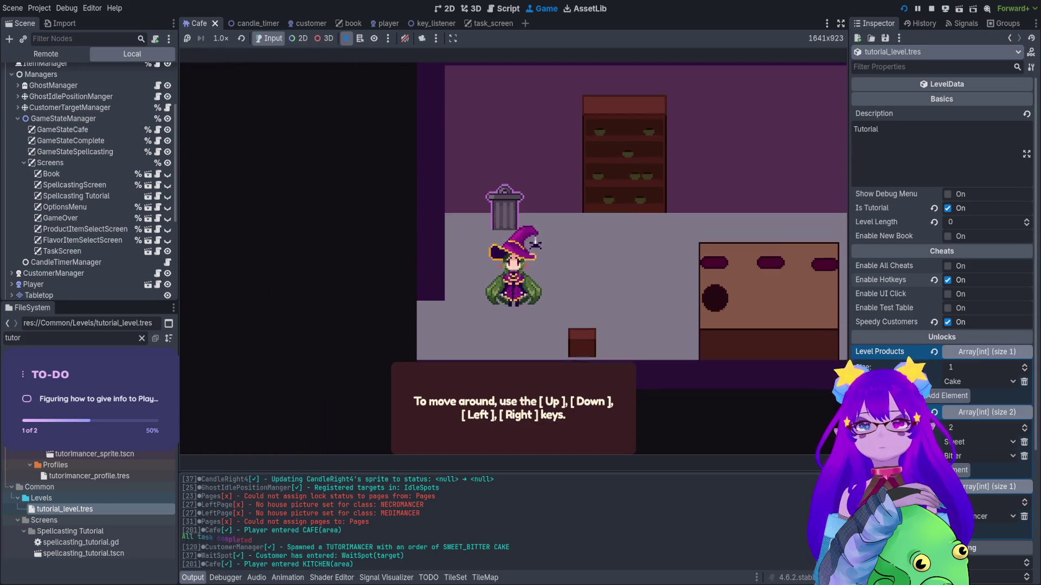
key("Down")
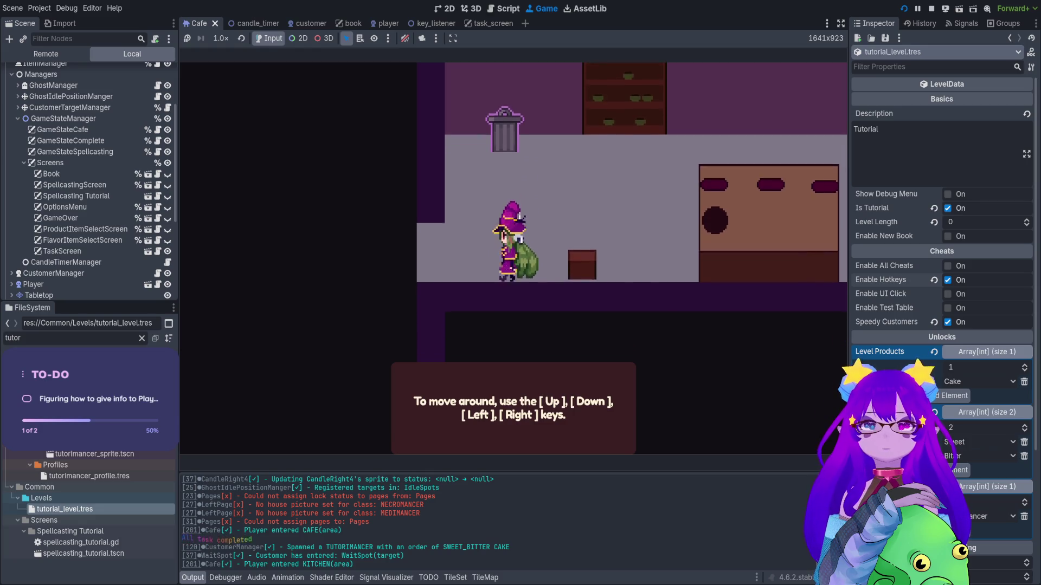
- Pull the TutorialWall collision shape's right edge inward to x 58.983 px, then return to the game
left_click(445, 9)
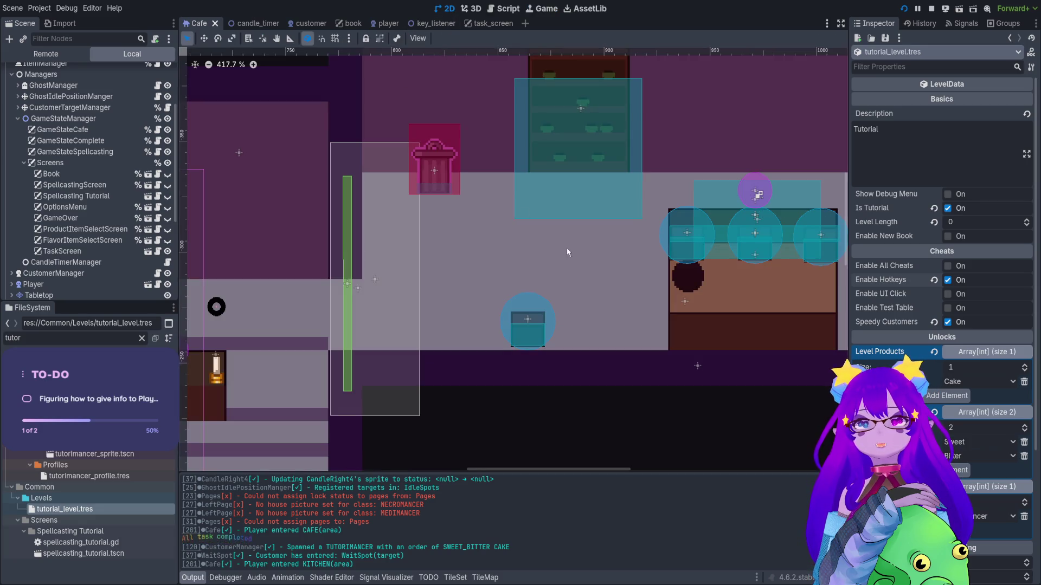
left_click(378, 222)
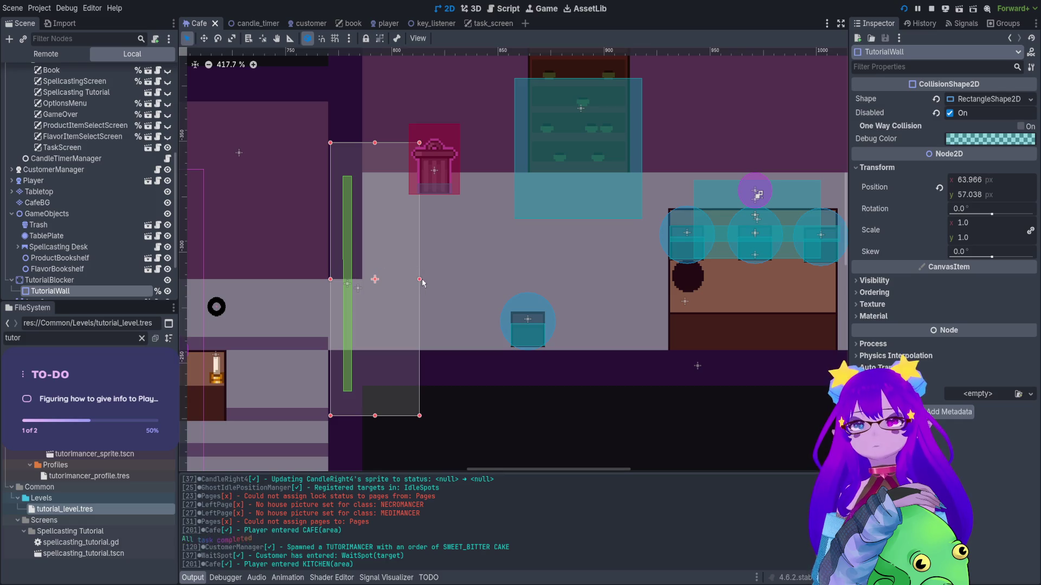
left_click_drag(419, 279, 398, 279)
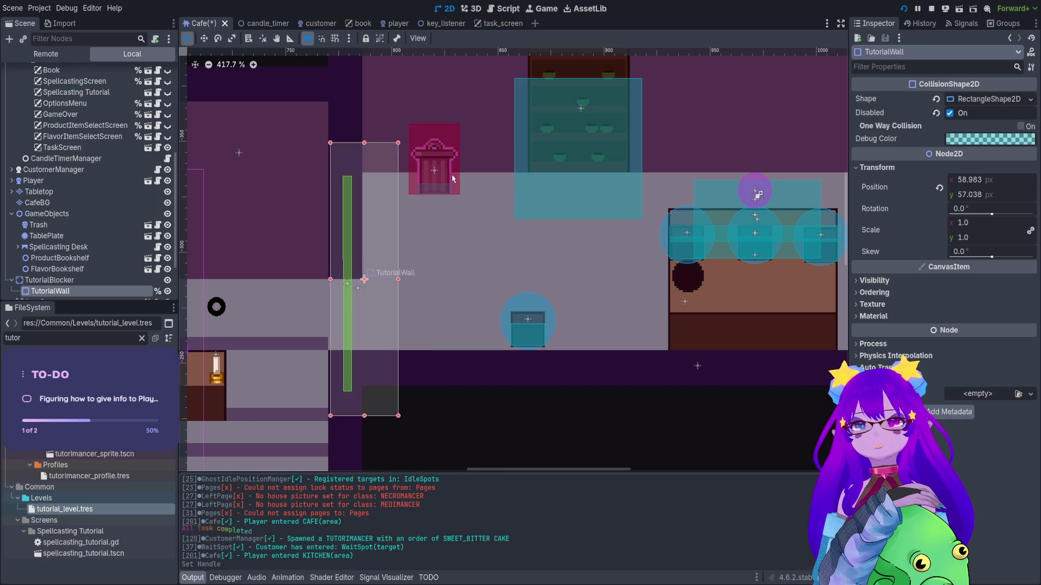
left_click(508, 9)
left_click(542, 8)
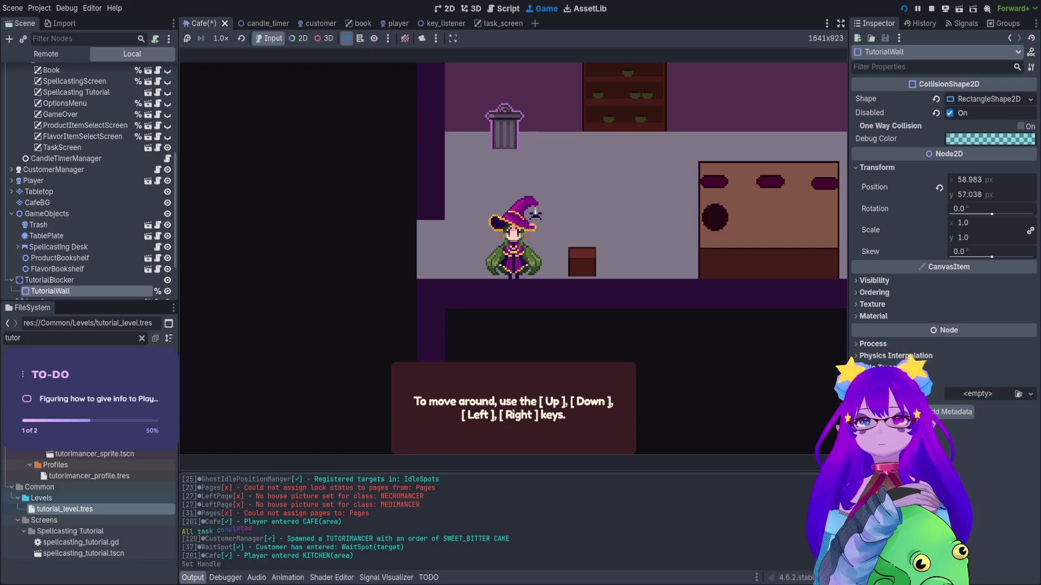
- Walk the witch back and forth past the narrowed tutorial wall
key("Up")
key("Down")
key("Up")
key("Right")
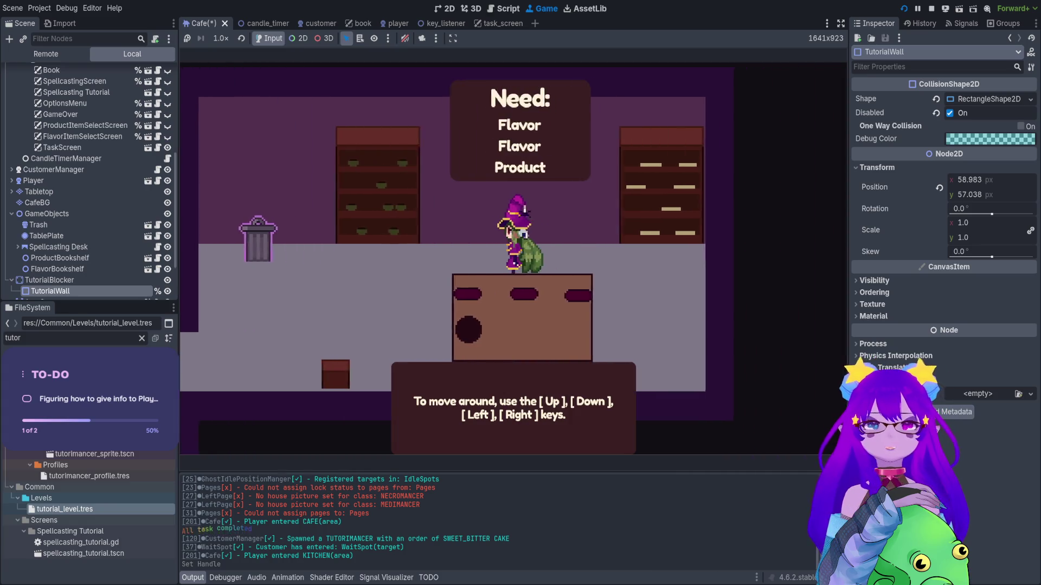
key("Left")
key("Down")
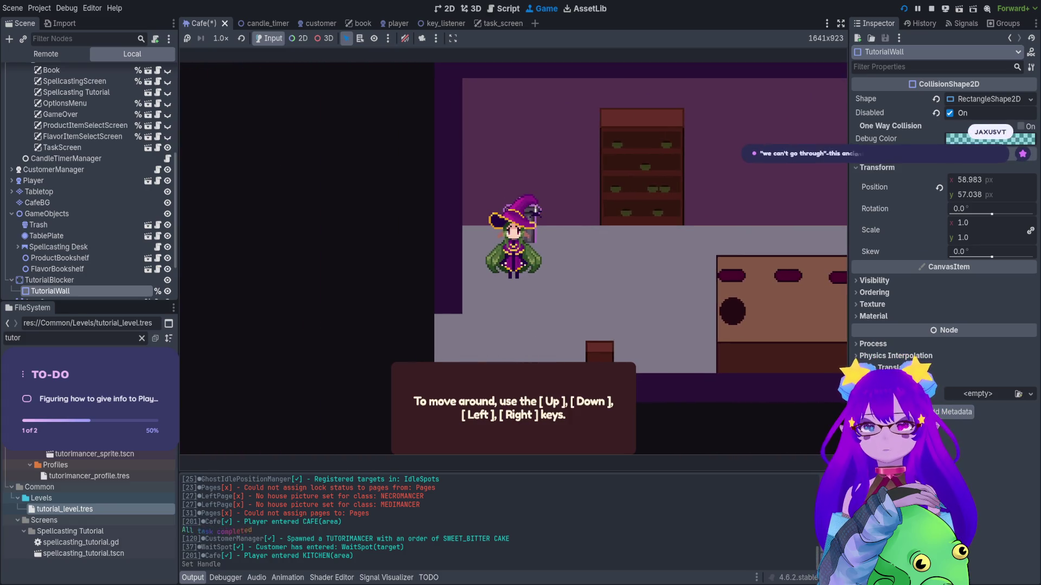
key("Down")
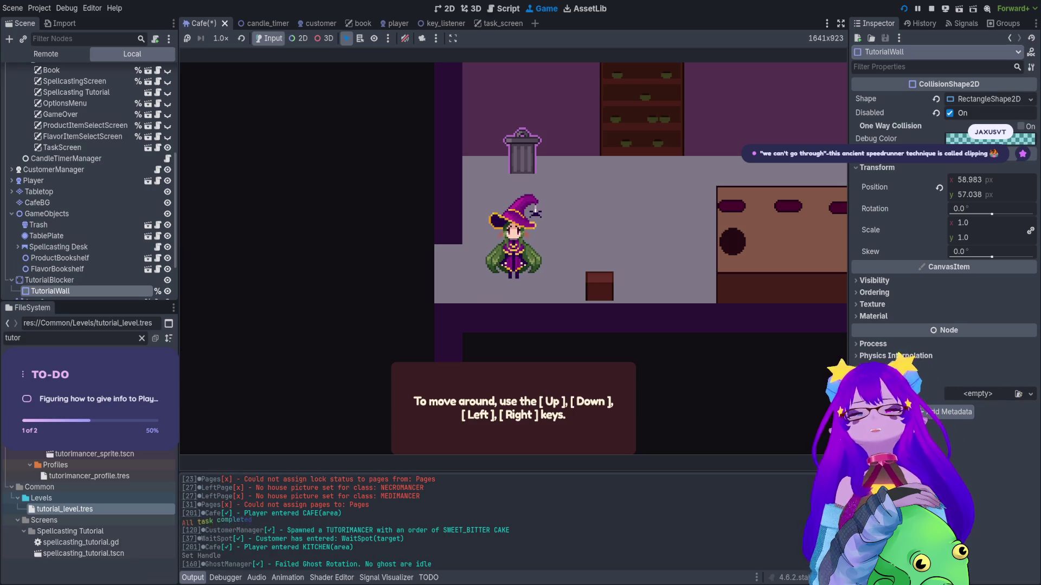
key("Up")
key("Down")
key("Right")
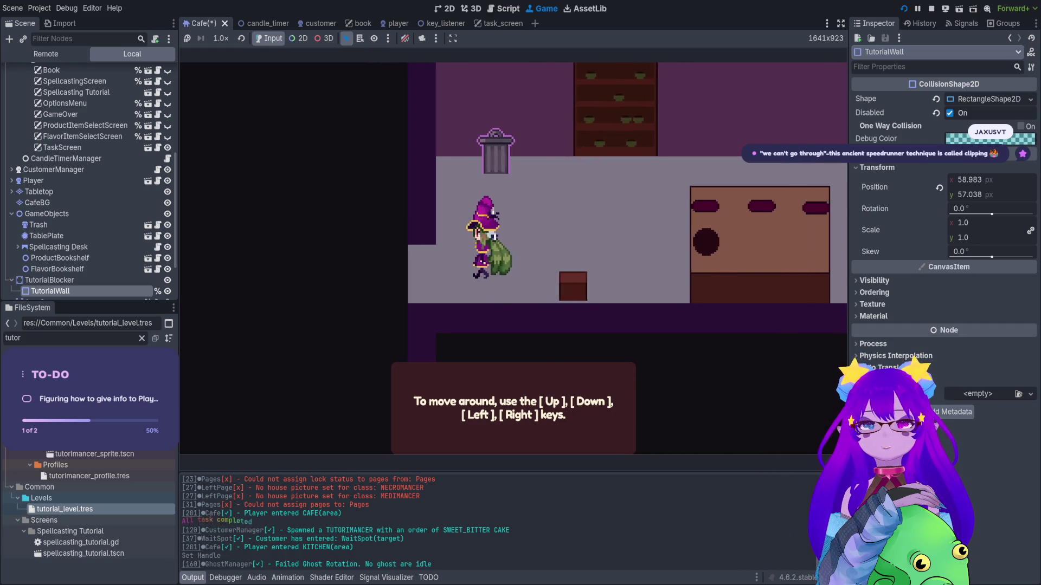
key("Left")
key("Right")
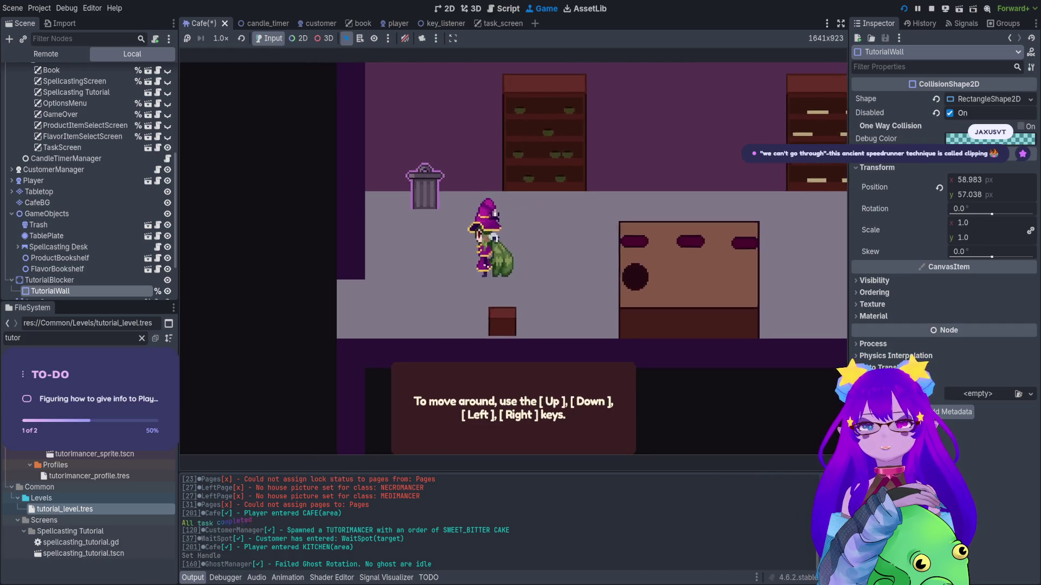
key("Left")
key("Down")
key("Up")
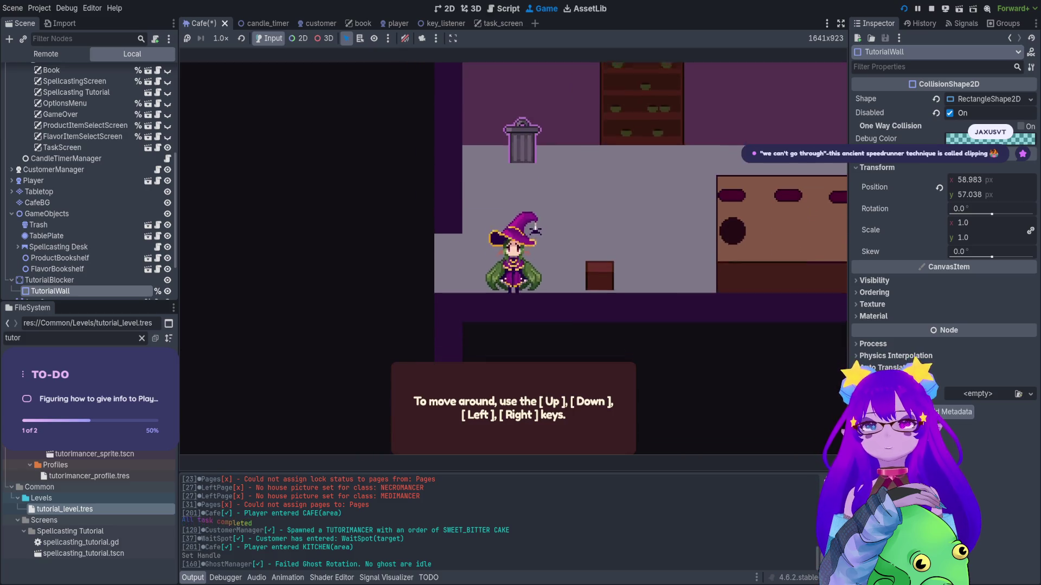
key("Down")
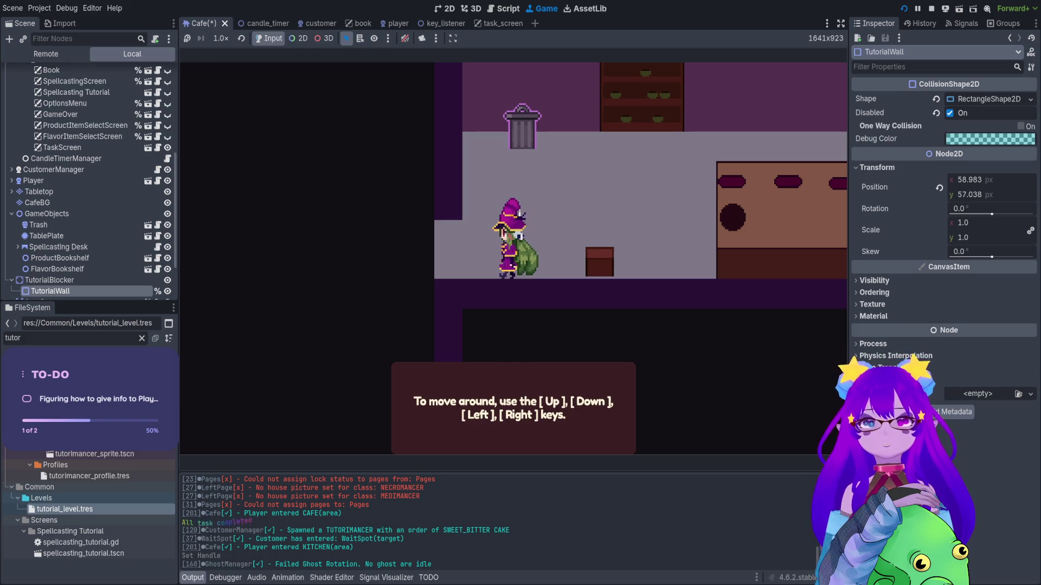
- Walk the witch around the trash can and counter, then view the Cafe scene in 2D
key("Up")
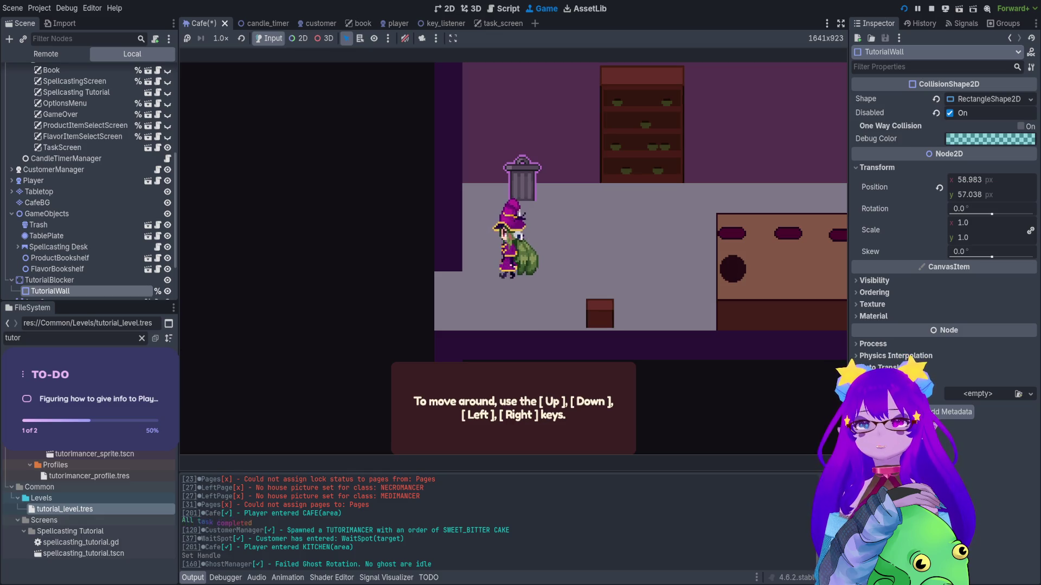
key("Right")
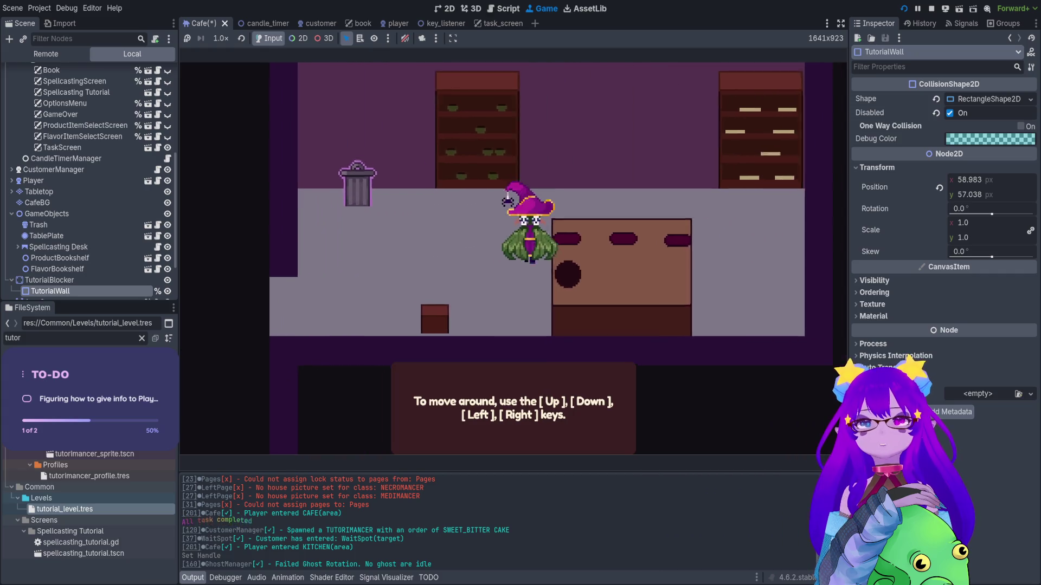
key("Left")
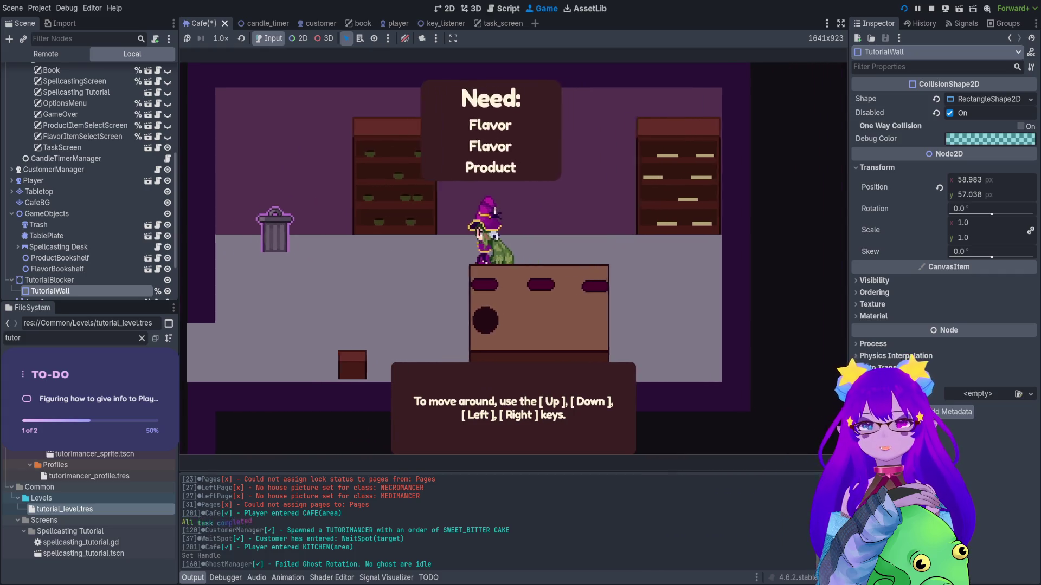
key("Down")
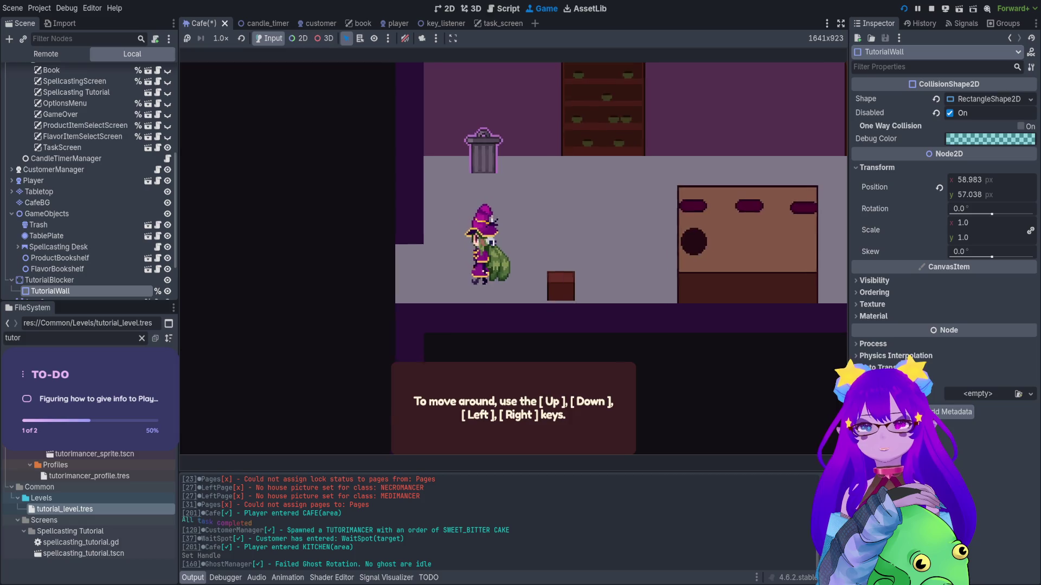
key("Up")
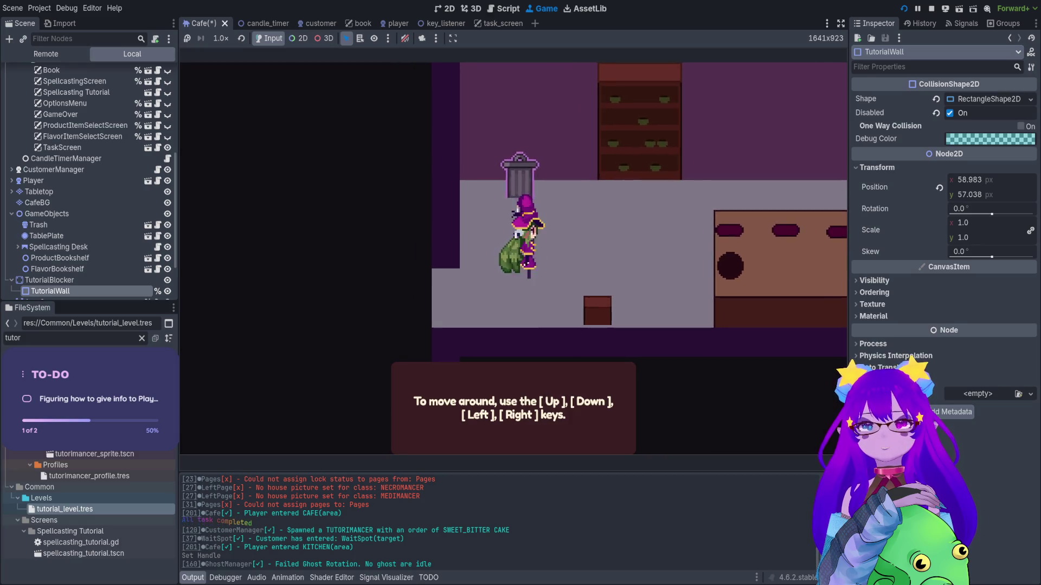
key("Right")
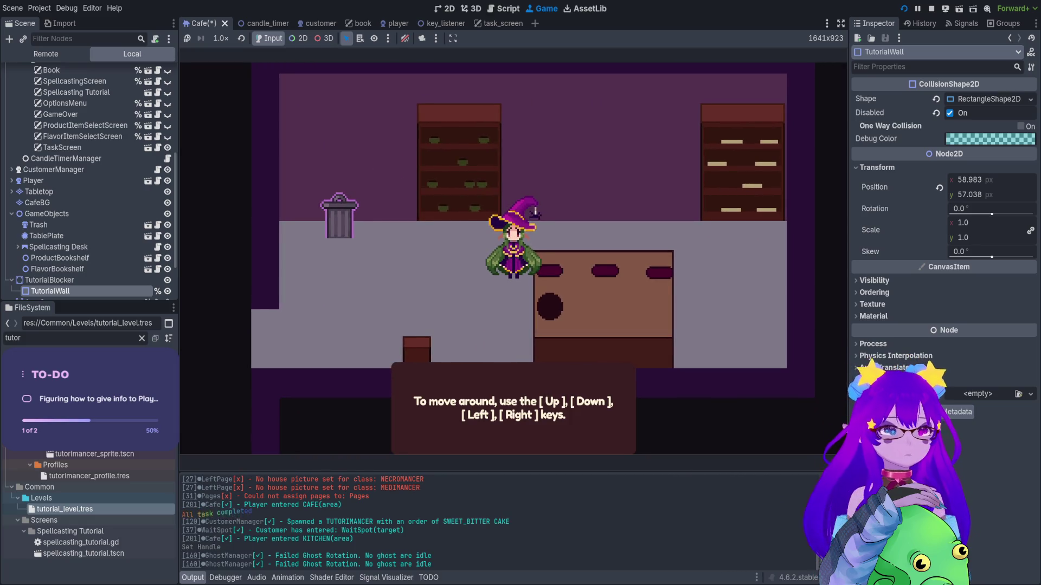
key("Left")
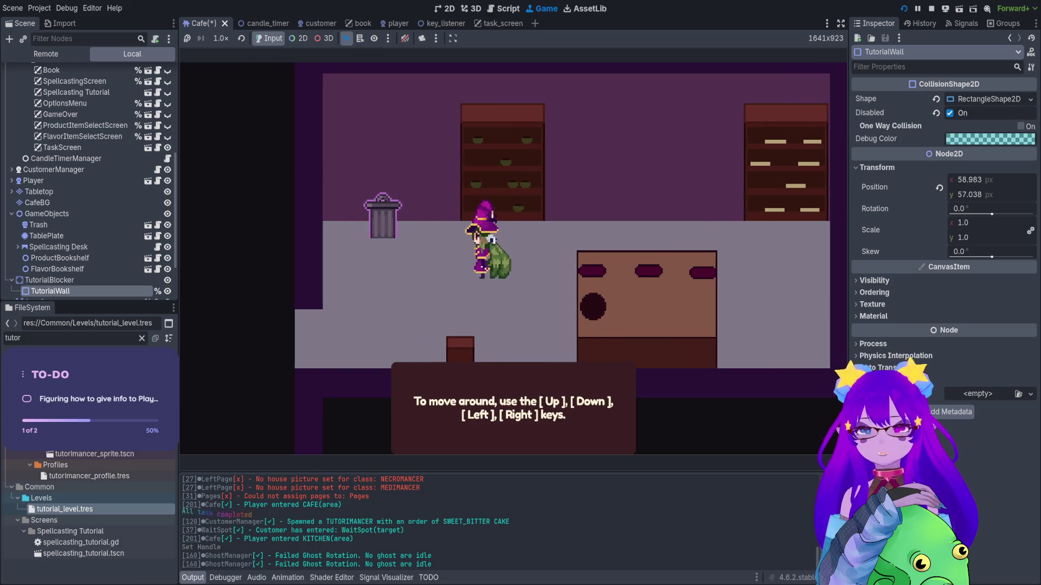
key("Down")
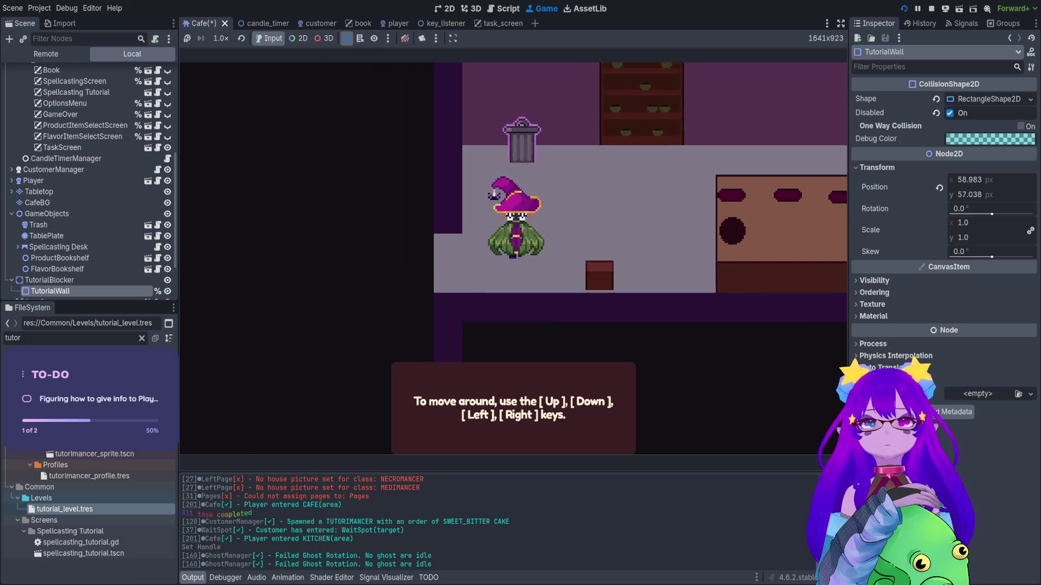
key("Up")
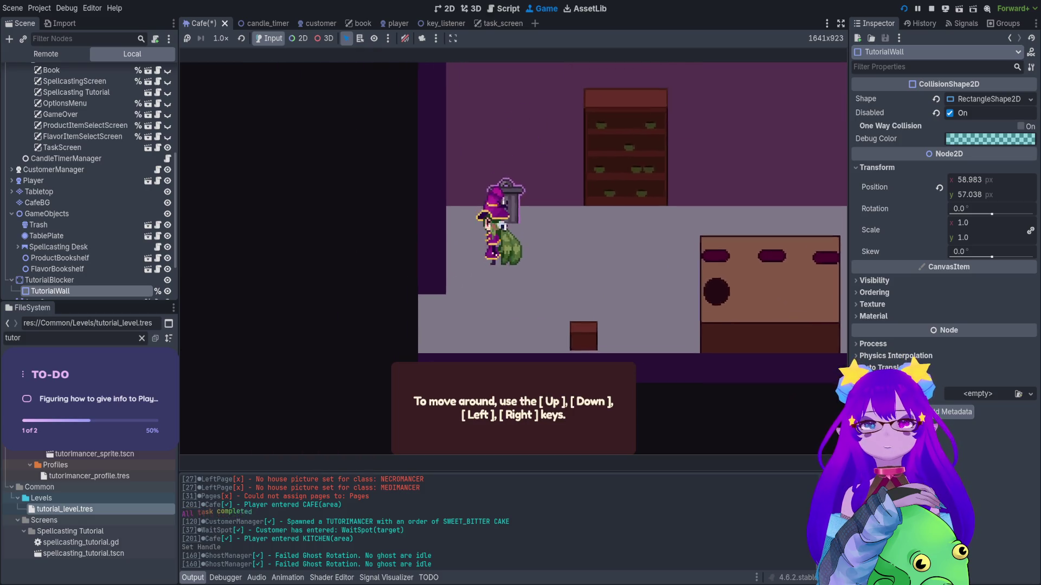
key("Right")
key("Down")
key("Left")
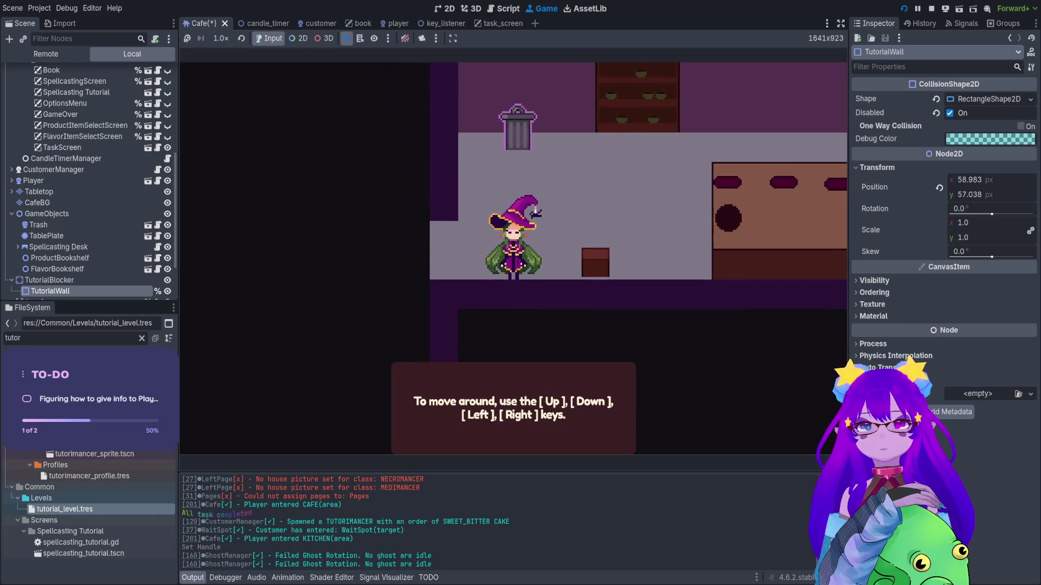
key("Up")
key("Right")
key("Left")
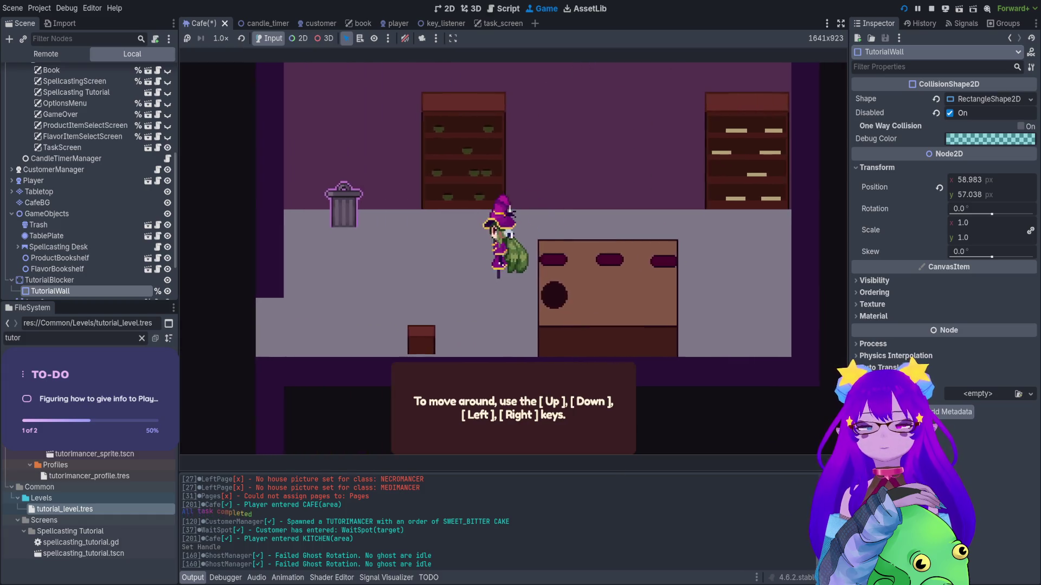
key("Down")
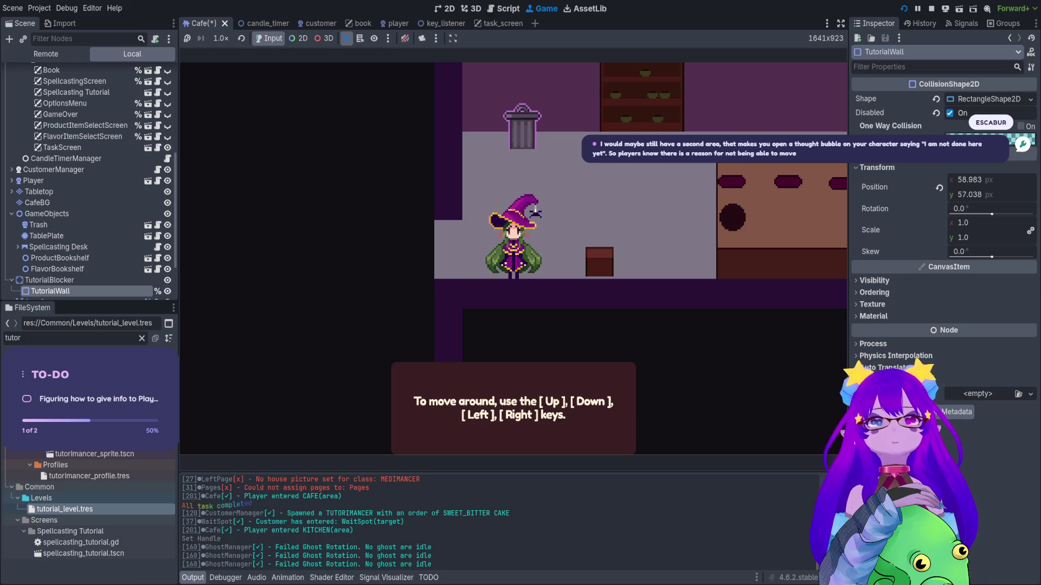
left_click(443, 9)
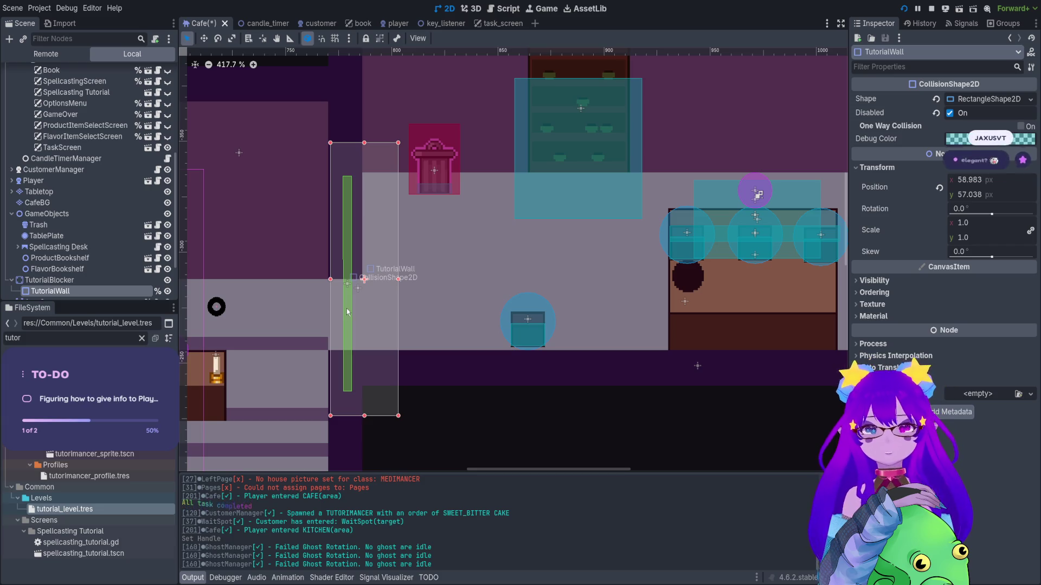
- Back in the running game, walk the witch up and down by the trash can, then open the player scene
left_click(514, 10)
left_click(542, 9)
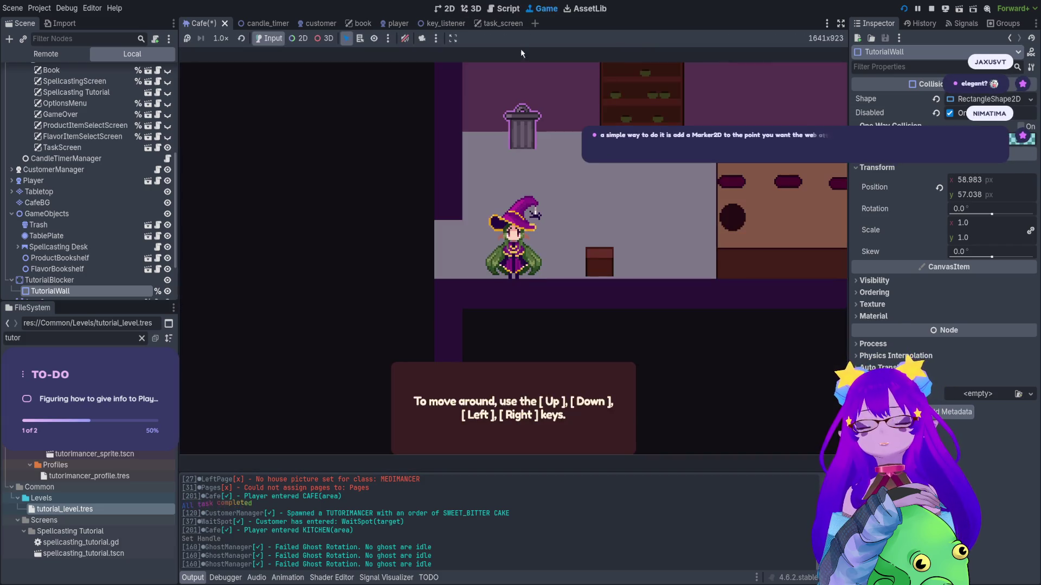
key("Up")
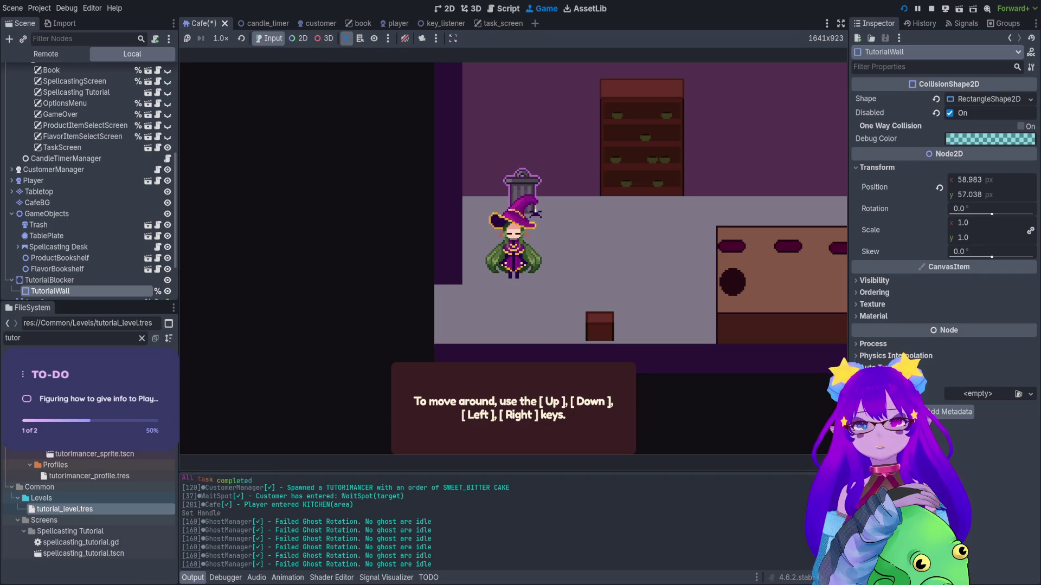
key("Down")
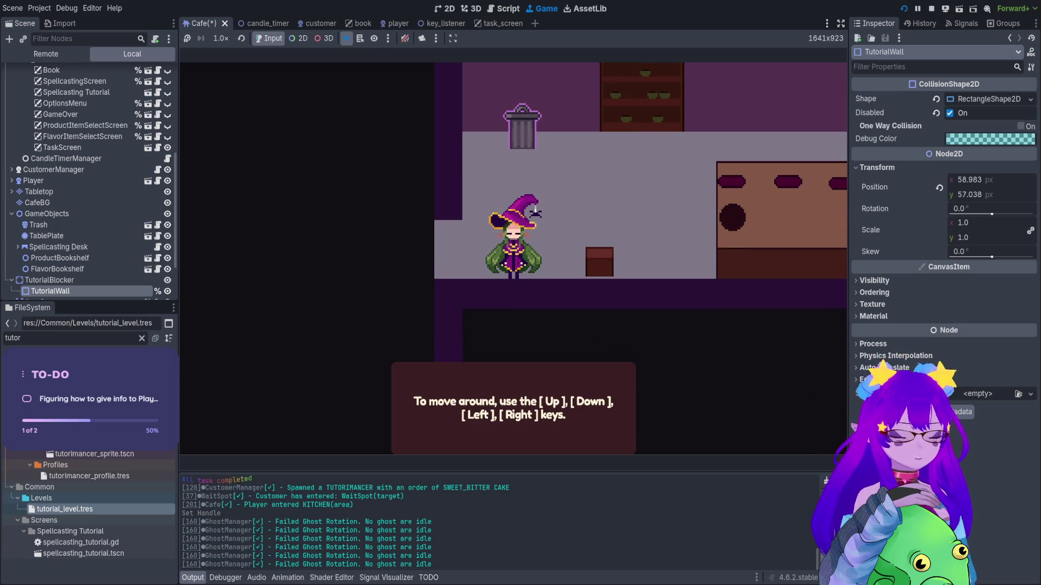
key("Up")
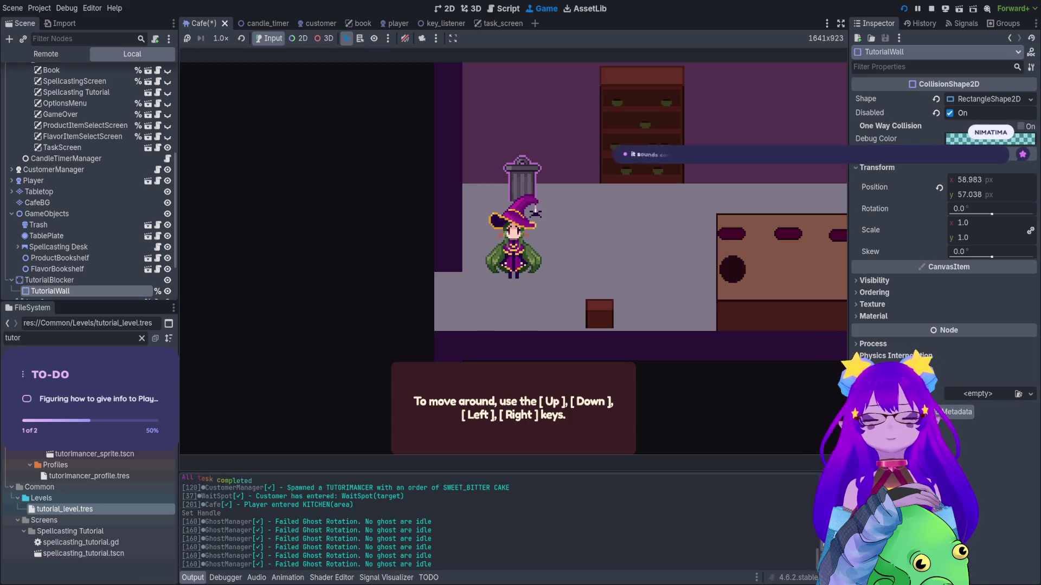
key("Down")
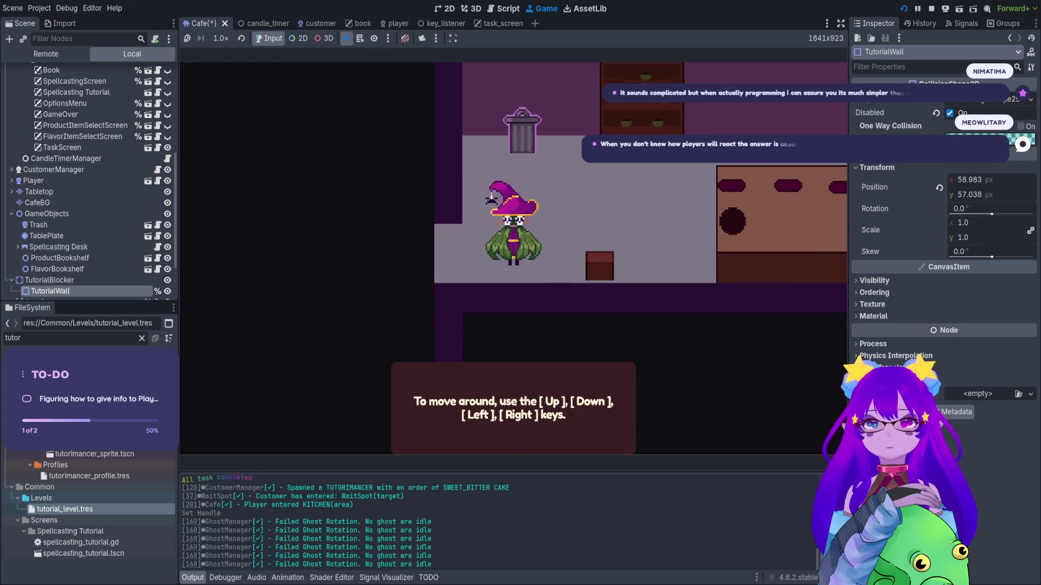
key("Up")
key("Down")
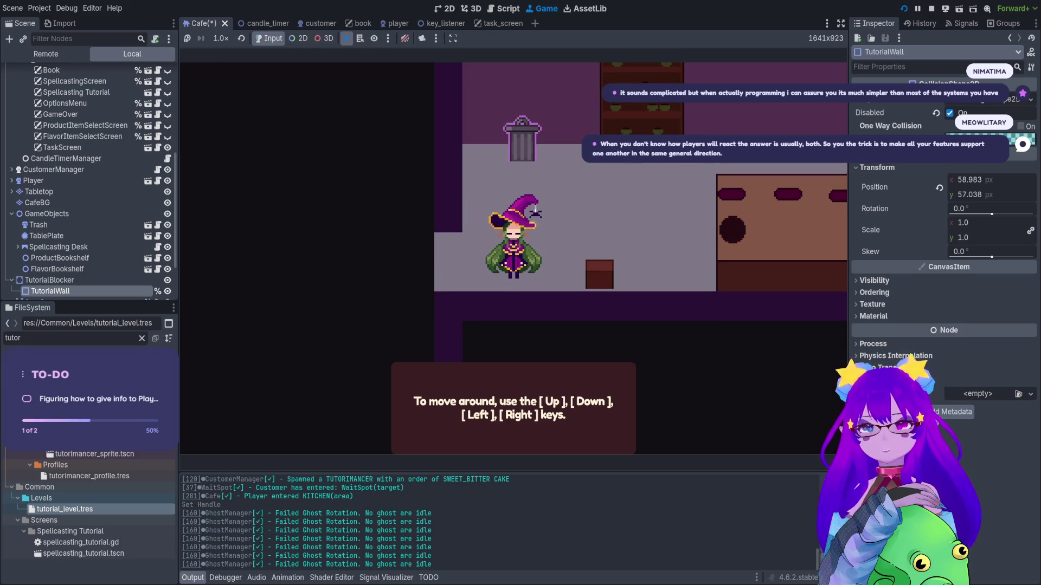
key("Right")
key("Left")
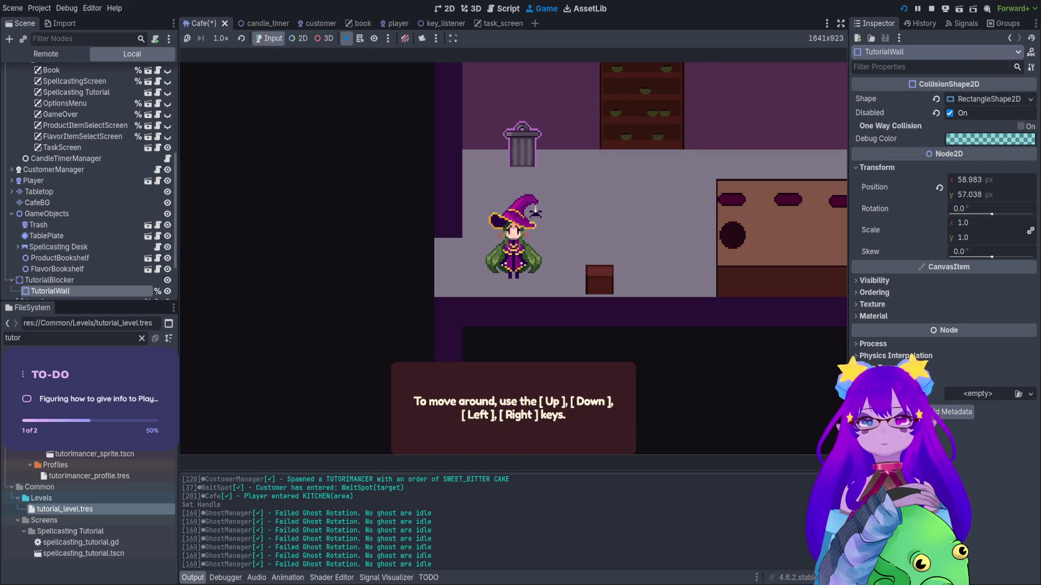
left_click(386, 24)
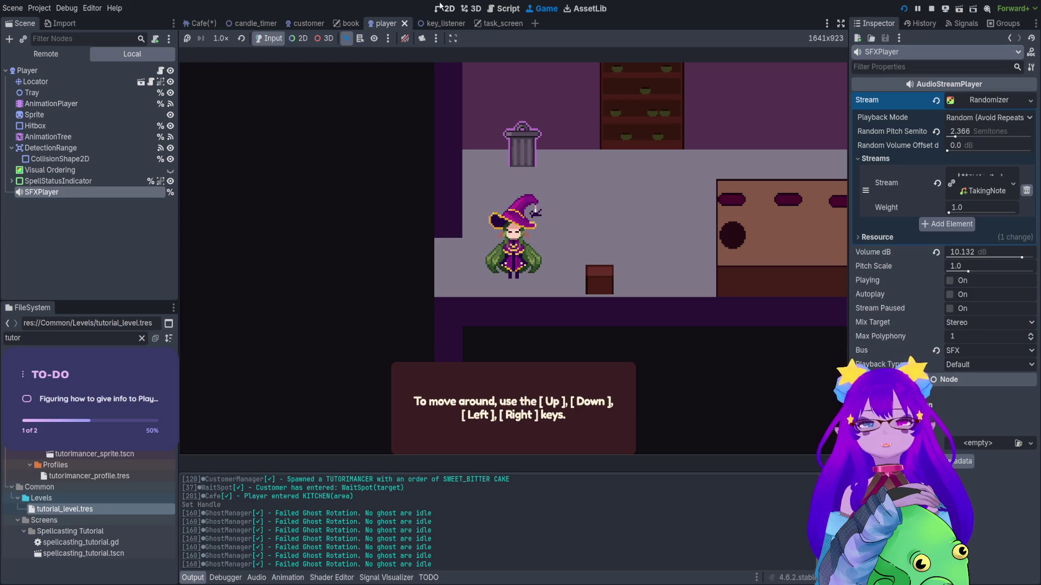
- Zoom in on the witch's sprite and collision circle in 2D, then open task.gd
left_click(442, 9)
scroll(477, 260, "up", 5)
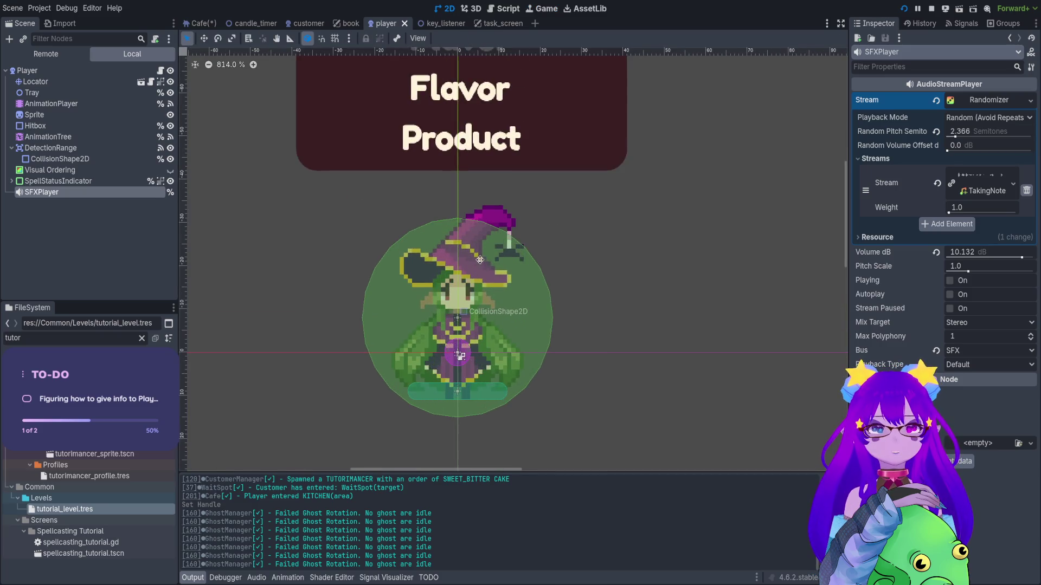
left_click_drag(477, 259, 524, 252)
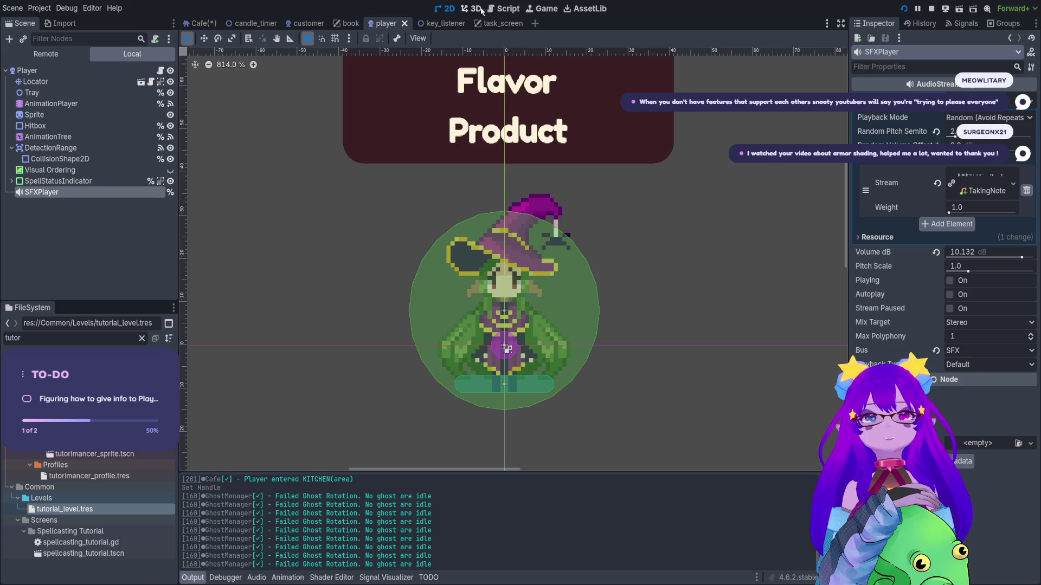
left_click(498, 10)
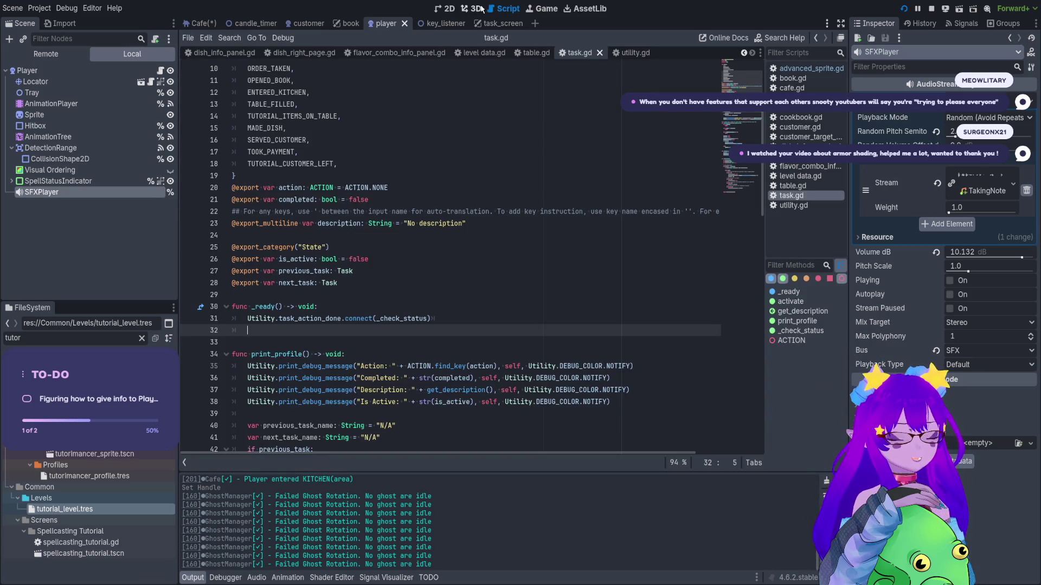
- Switch from the task.gd script back to the Game view
left_click(541, 9)
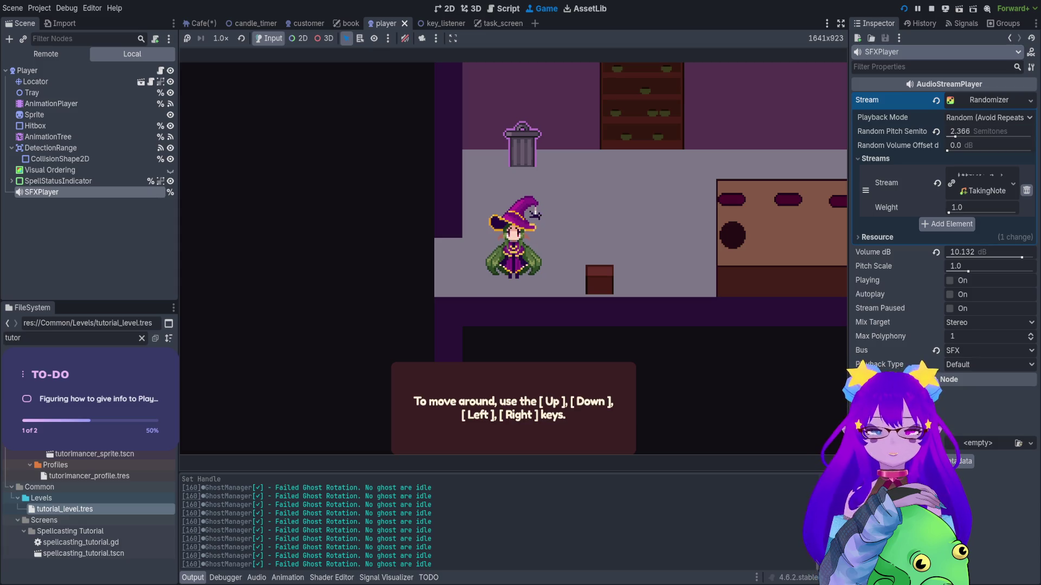
- Run Cheats.spawn_path_follower_to_desk() from the debug console to spawn a follower at the desk
key("grave")
type("spawn")
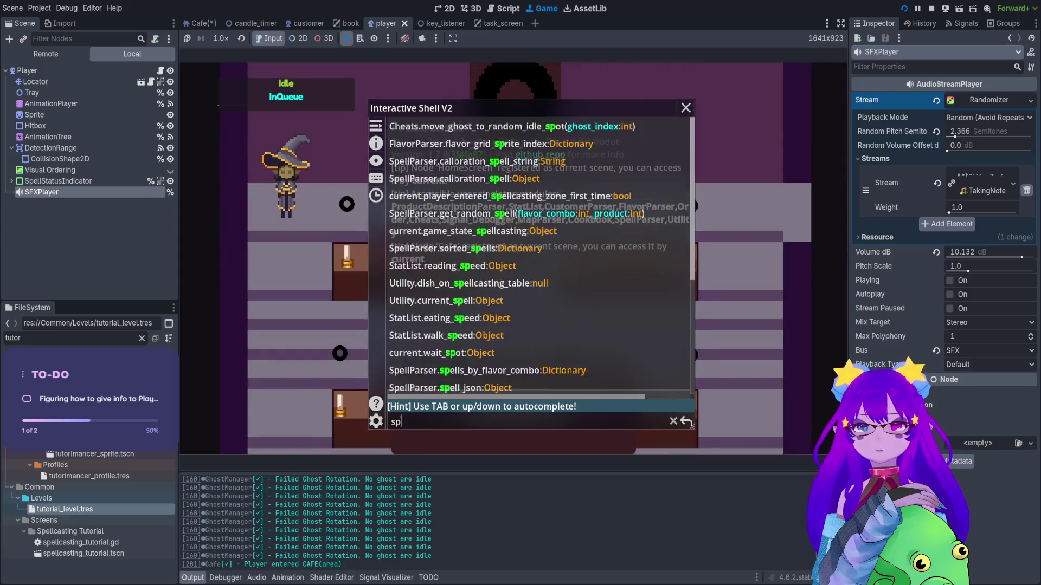
key("Tab")
key("Tab")
key("Return")
key("grave")
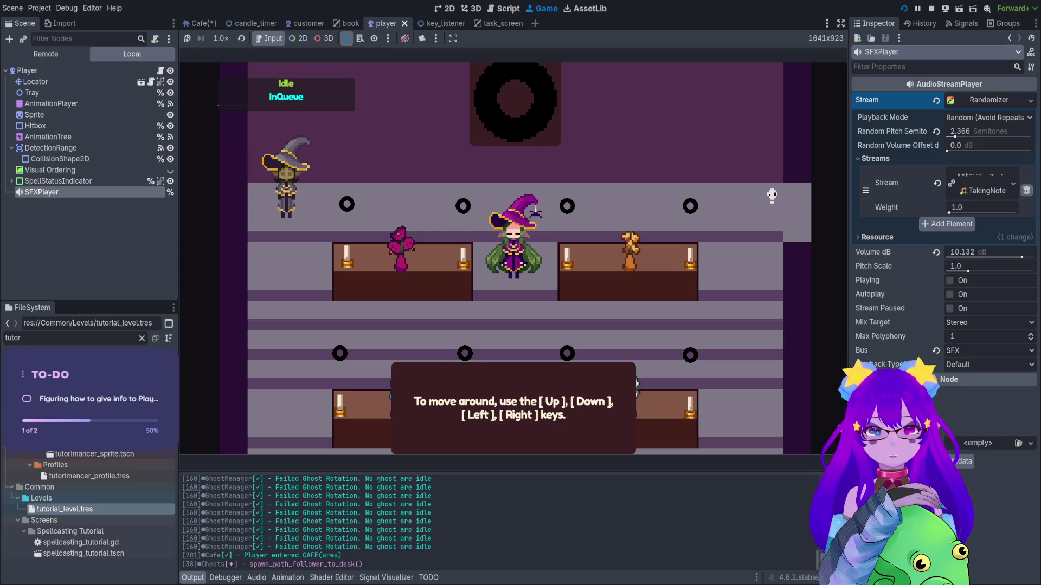
- Walk the witch up and right, then pause and return to the main menu
key("Up")
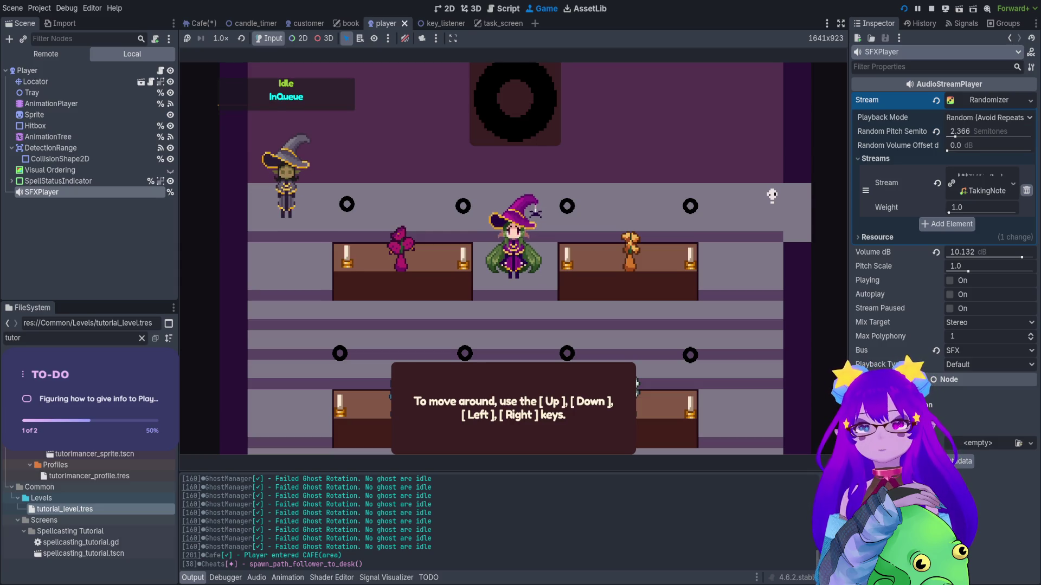
key("Right")
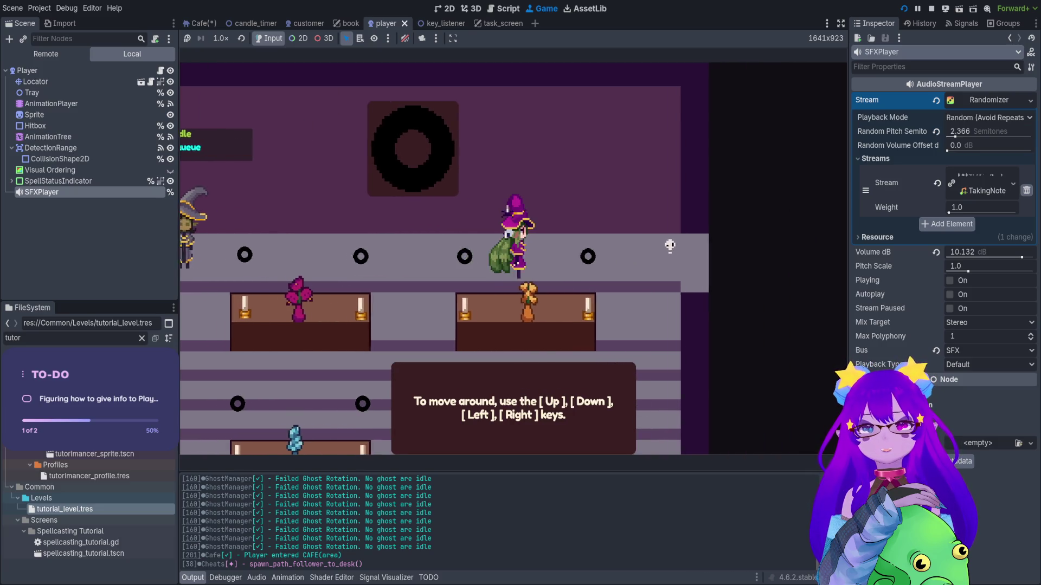
key("Right")
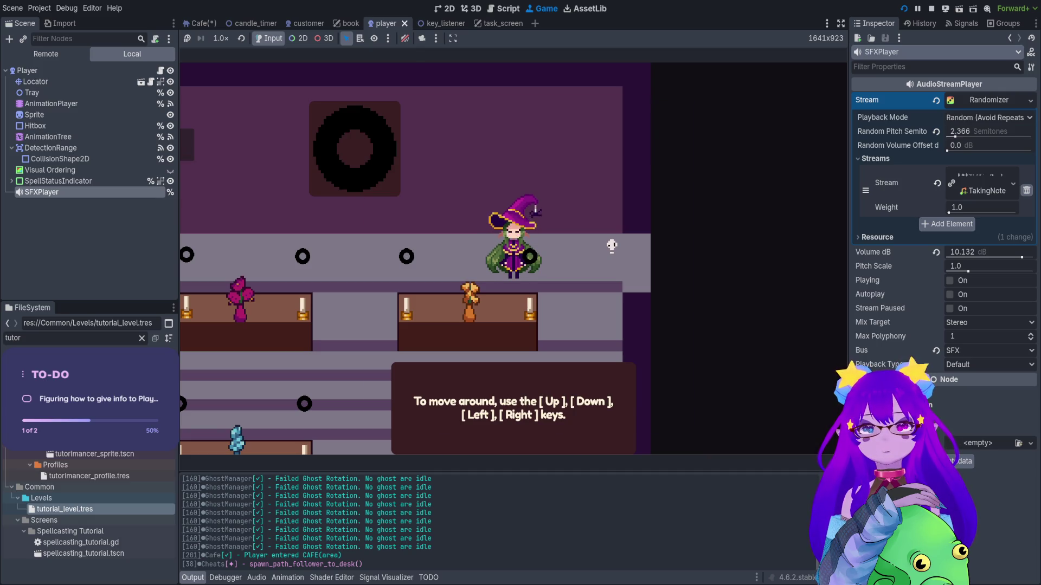
key("grave")
key("Escape")
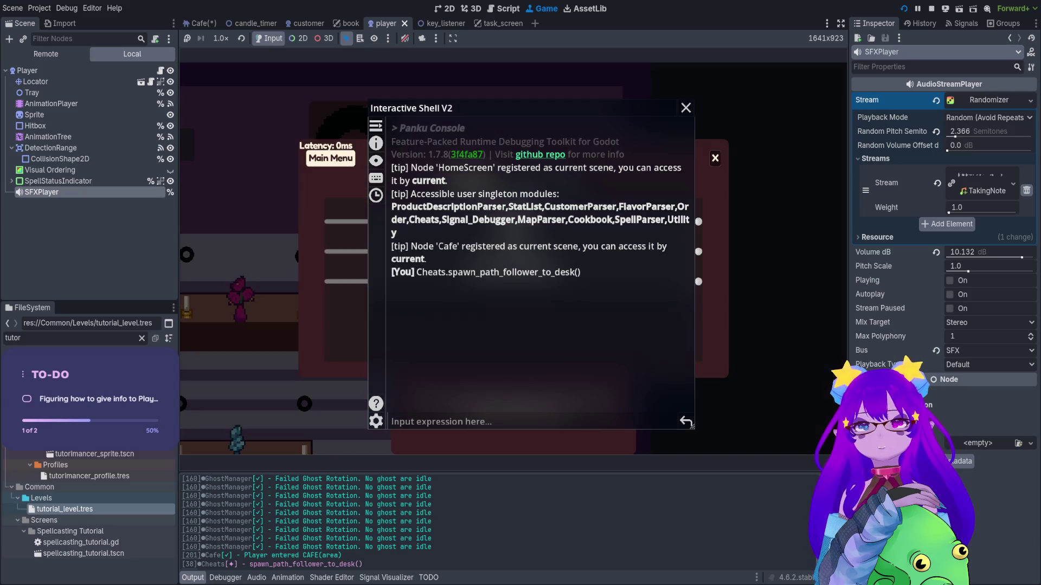
key("Return")
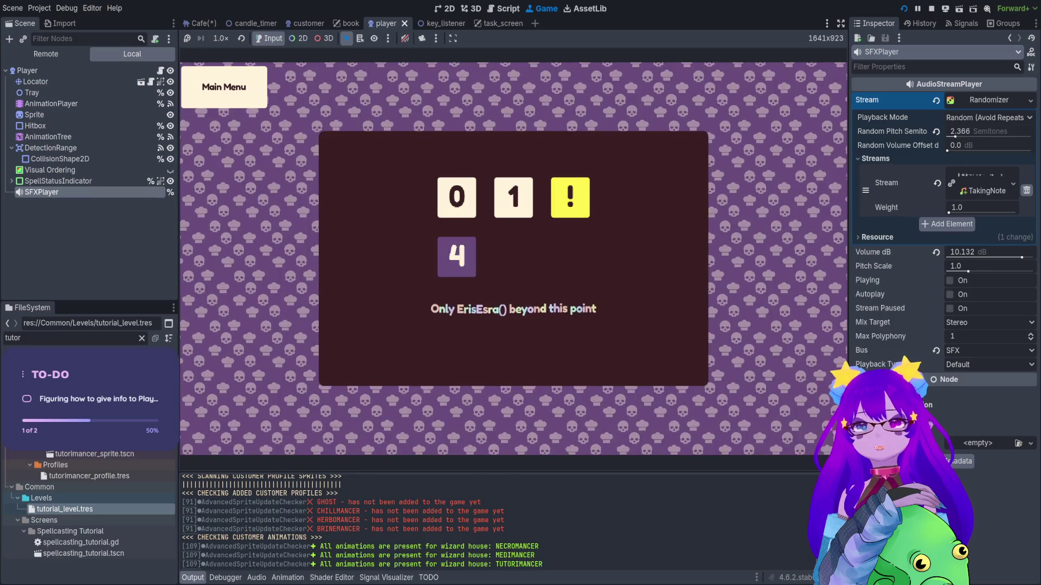
- Run Cheats.spawn_path_follower_to_desk() from the Panku console to spawn a follower at the desk
key("grave")
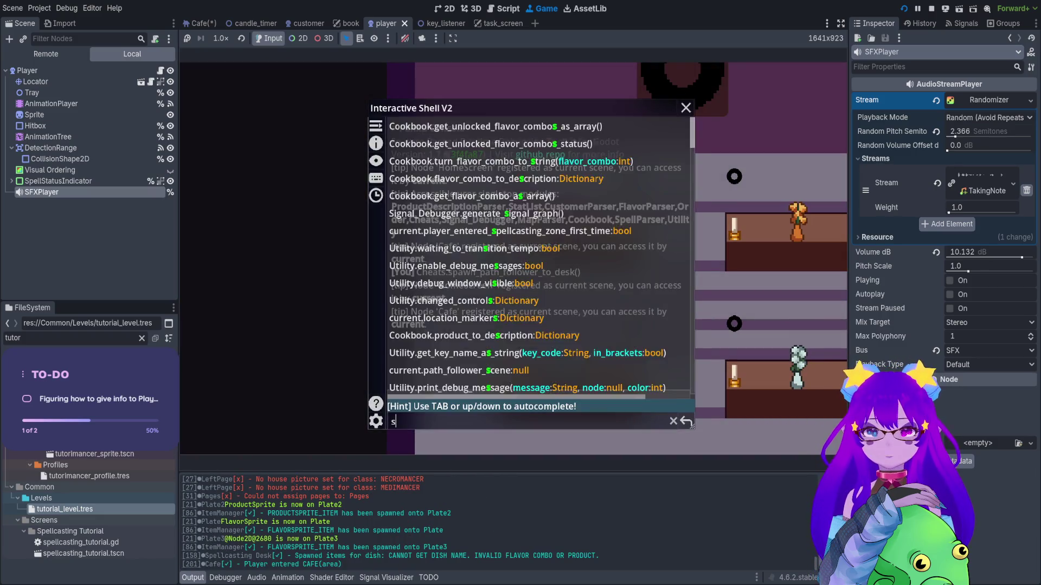
type("spawn")
key("Tab")
key("Tab")
key("Tab")
key("Tab")
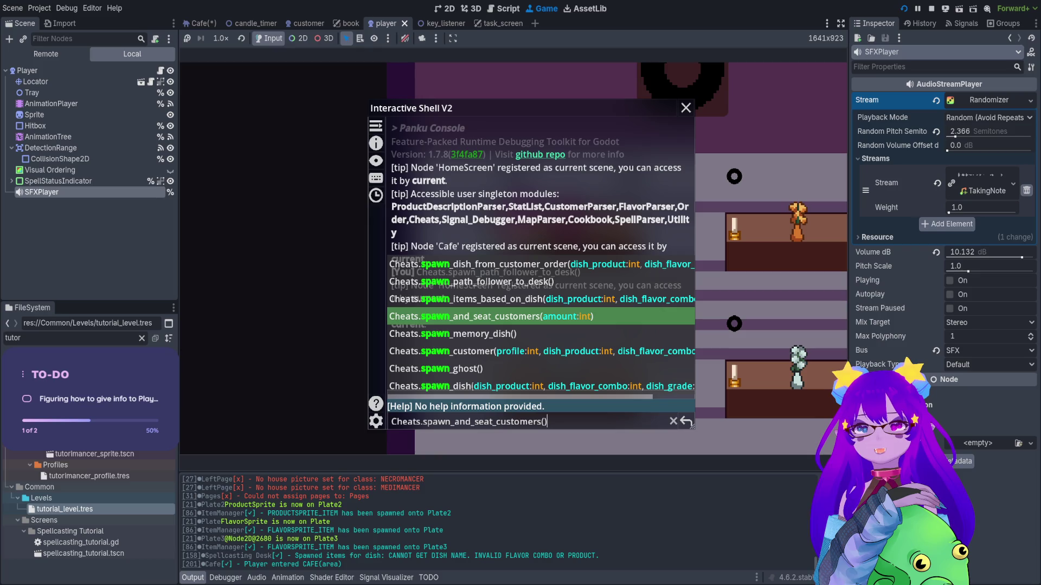
key("Up")
key("Up")
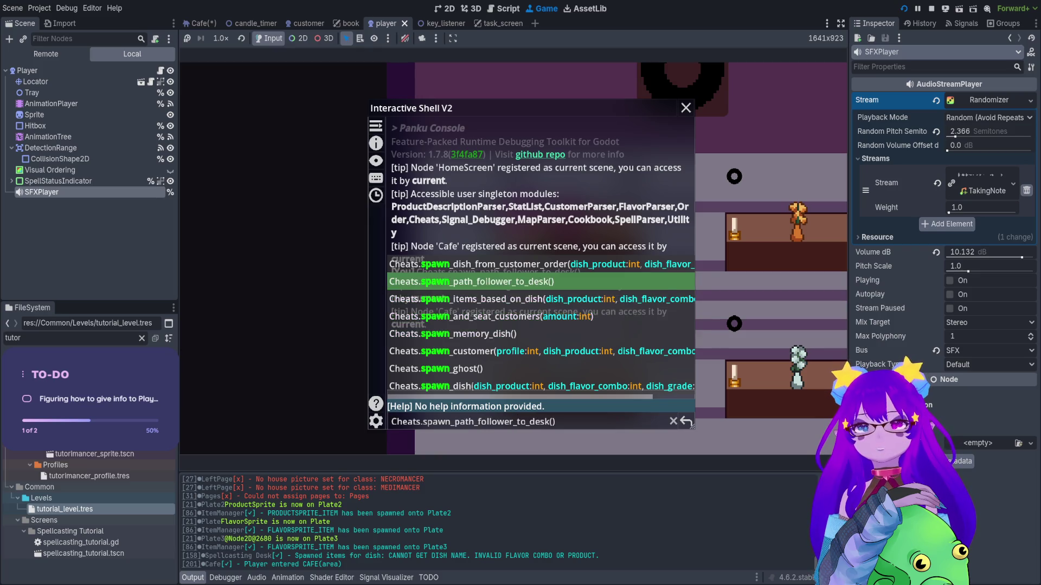
key("Return")
key("grave")
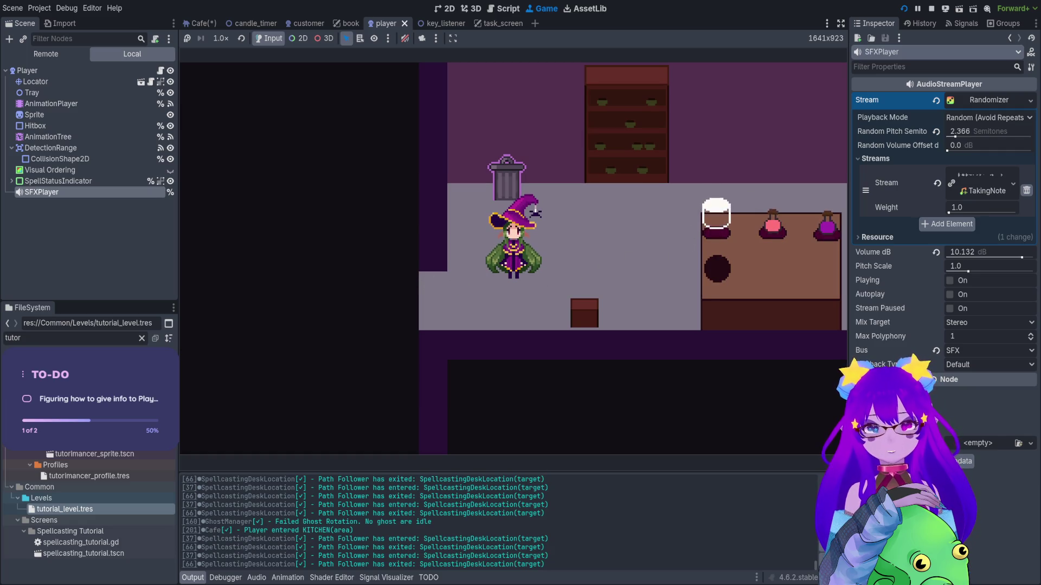
- Walk the witch right, then left and down into the kitchen
left_click(618, 266)
key("Left")
key("Down")
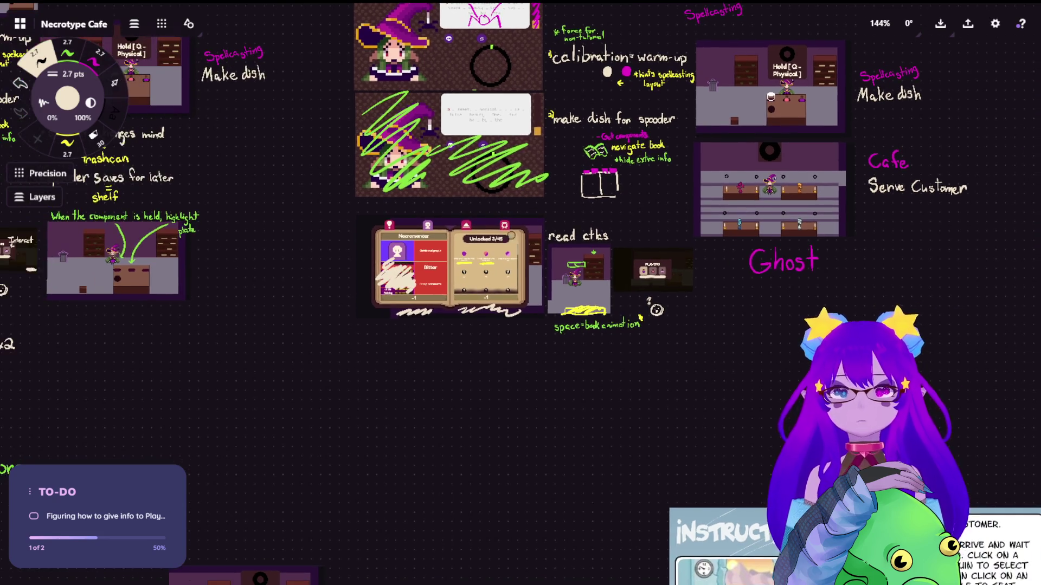
- Check the brush library, then paint a filled cream down arrow with a thick shaft on blank canvas
scroll(418, 483, "up", 5)
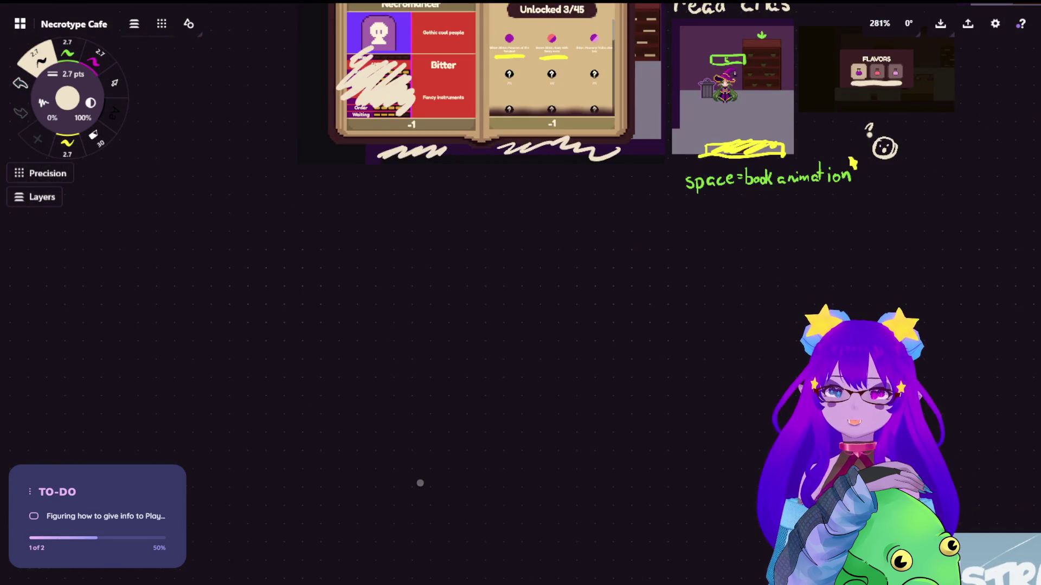
left_click(39, 59)
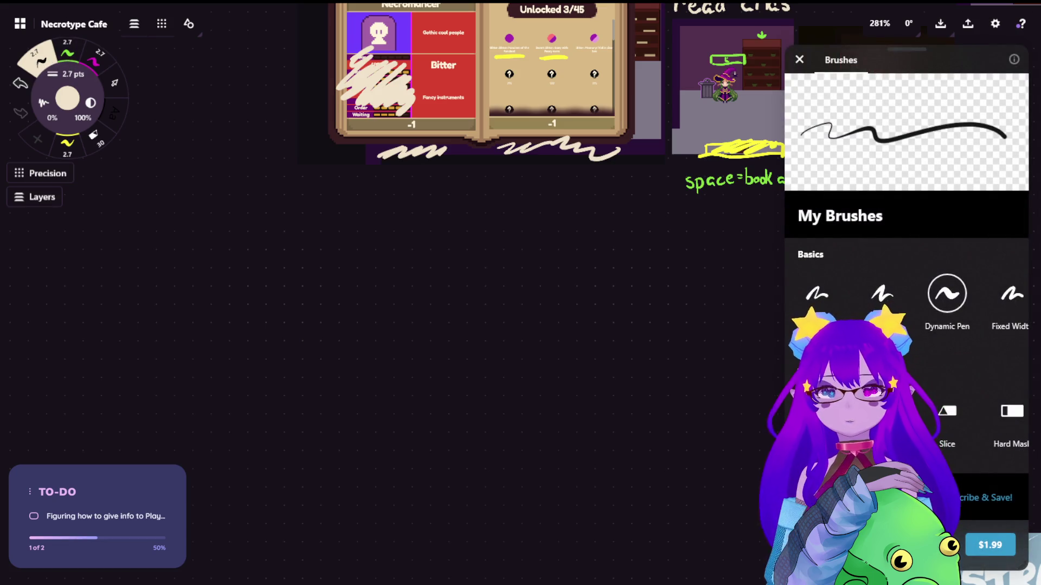
left_click(364, 248)
scroll(365, 248, "up", 5)
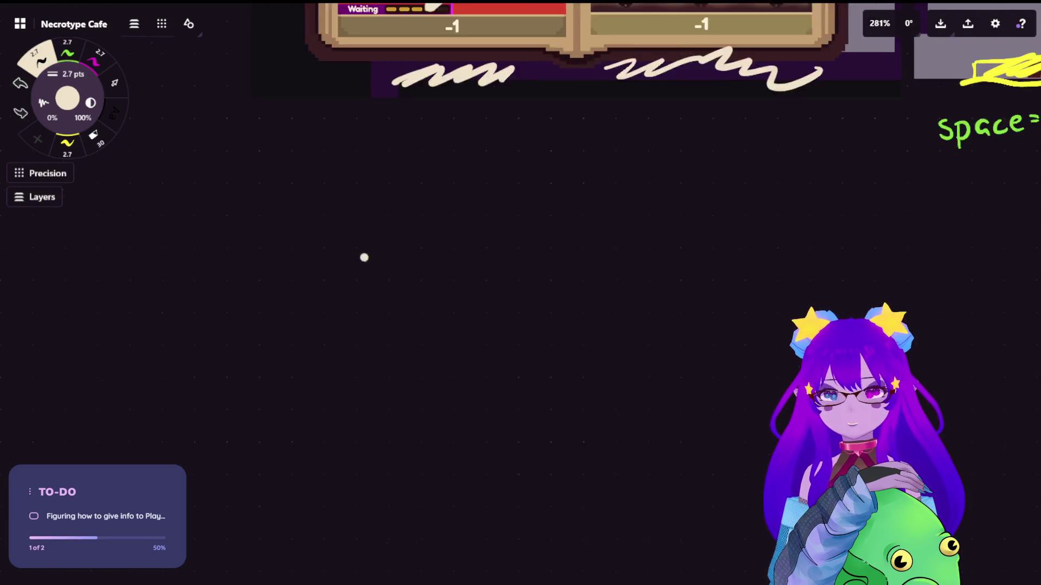
mouse_move(409, 288)
left_mouse_down()
mouse_move(411, 331)
mouse_move(394, 331)
mouse_move(429, 370)
mouse_move(458, 325)
left_mouse_up()
left_click_drag(428, 292, 431, 332)
mouse_move(413, 293)
left_mouse_down()
mouse_move(434, 281)
mouse_move(426, 358)
left_mouse_up()
mouse_move(434, 330)
left_mouse_down()
mouse_move(438, 363)
mouse_move(447, 349)
mouse_move(421, 354)
left_mouse_up()
mouse_move(398, 335)
left_mouse_down()
mouse_move(431, 363)
mouse_move(409, 219)
left_mouse_up()
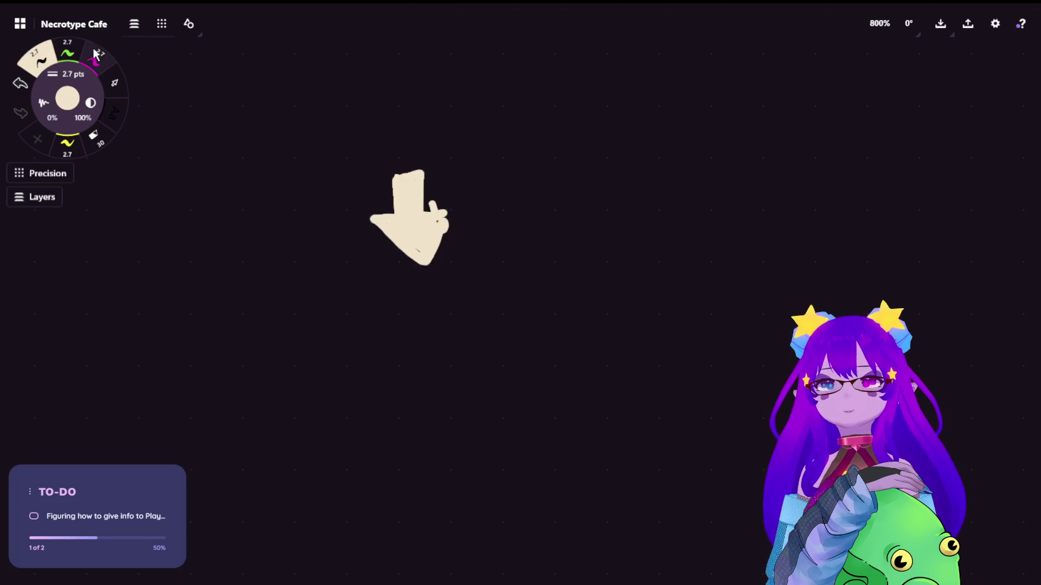
scroll(445, 199, "down", 2)
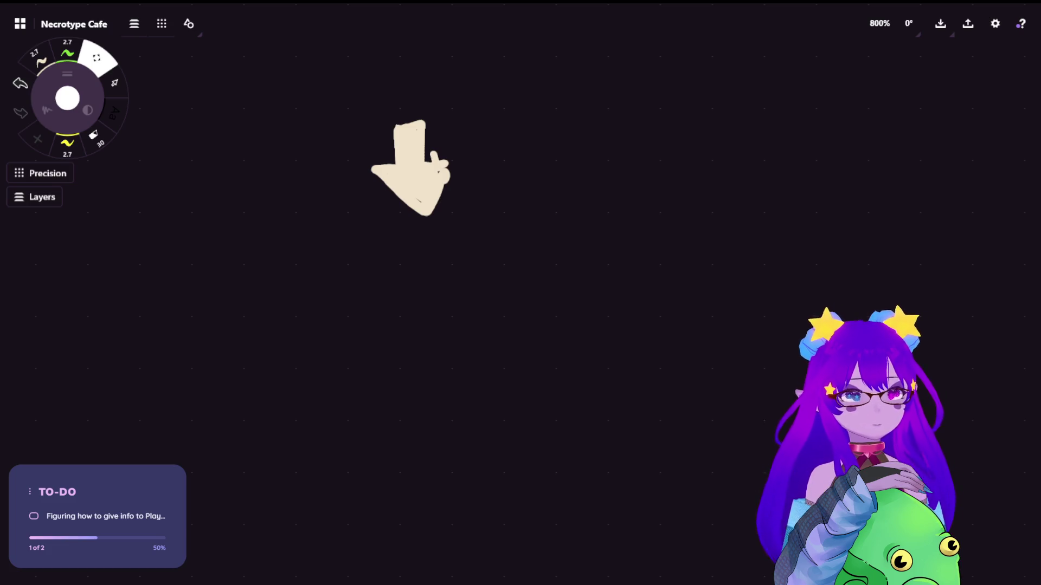
- Draw a magenta circle below the arrow, undoing a stray mark inside it
key("b")
mouse_move(417, 422)
left_mouse_down()
mouse_move(427, 499)
mouse_move(458, 426)
mouse_move(388, 434)
left_mouse_up()
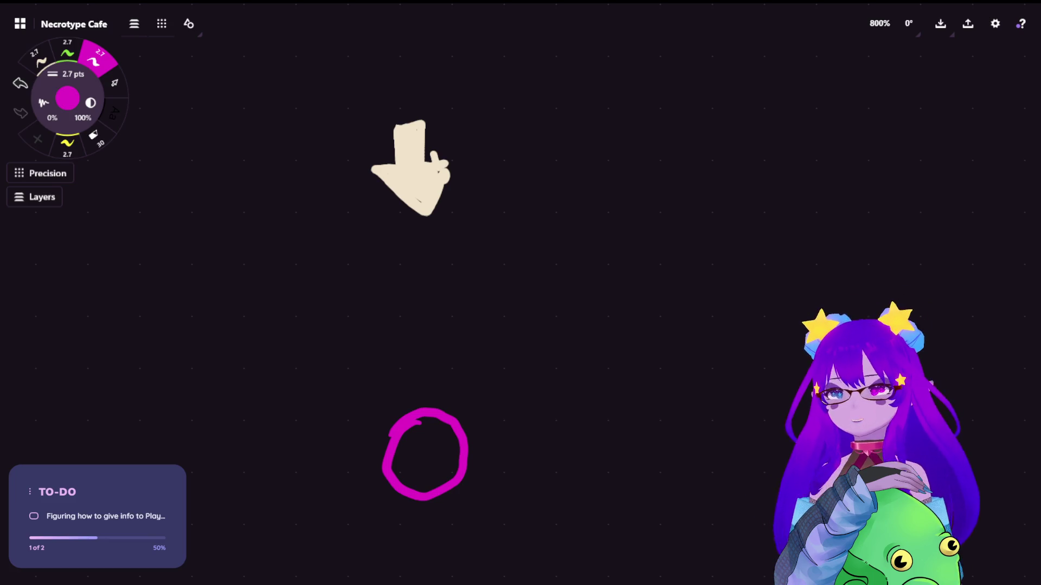
key("e")
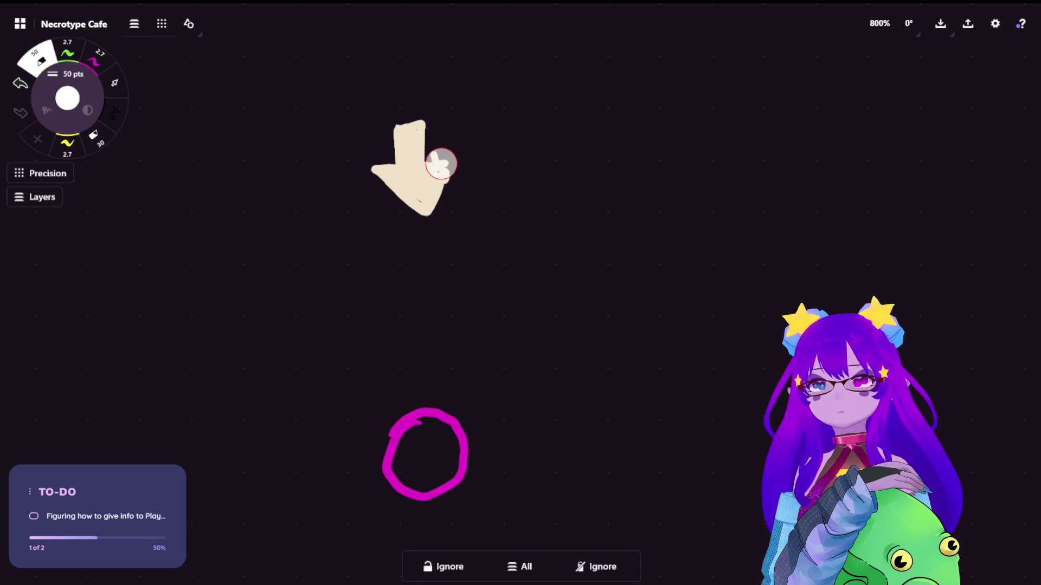
left_click(97, 59)
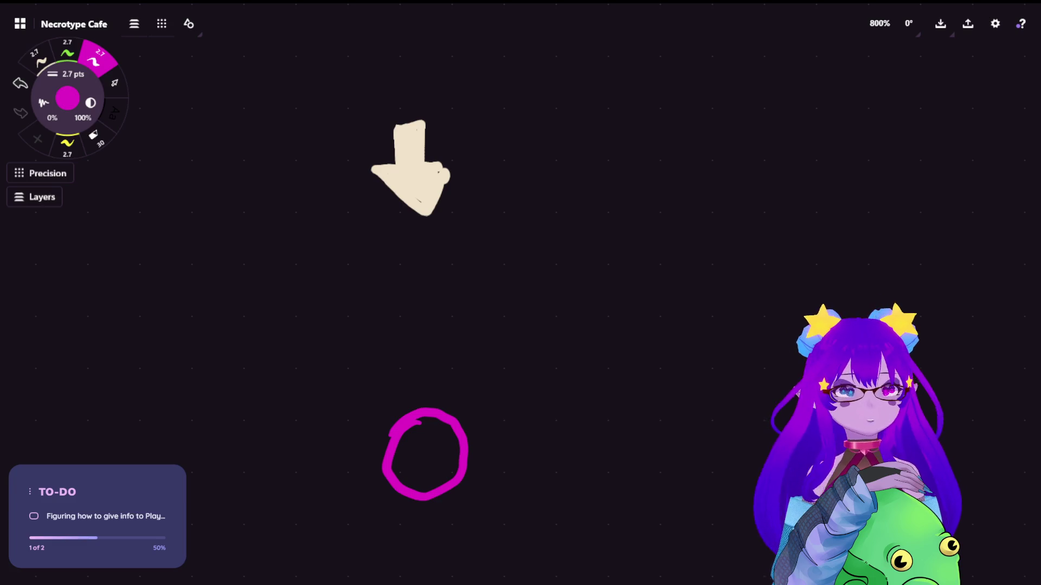
left_click_drag(433, 440, 426, 456)
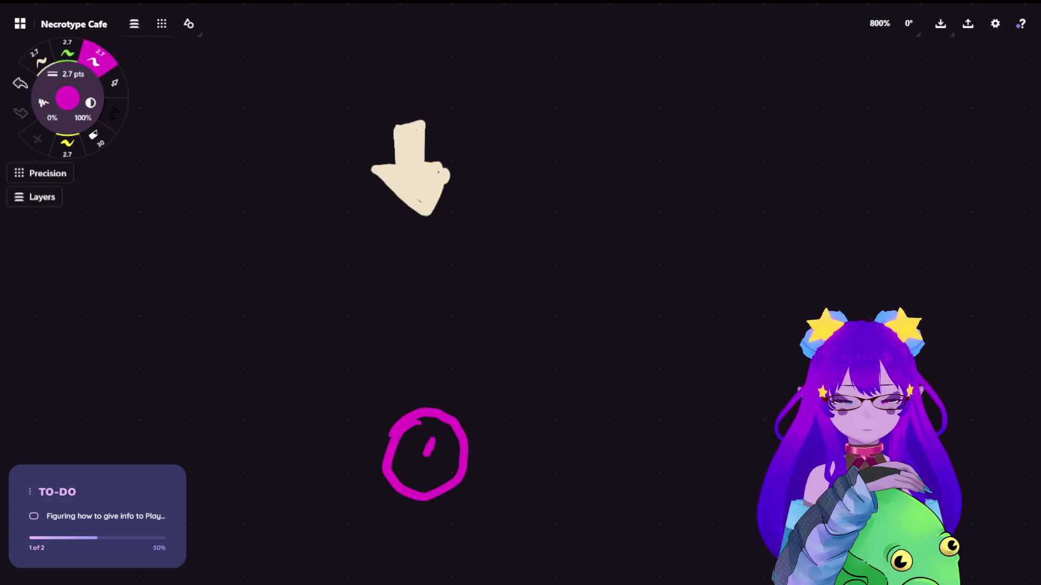
key("ctrl+z")
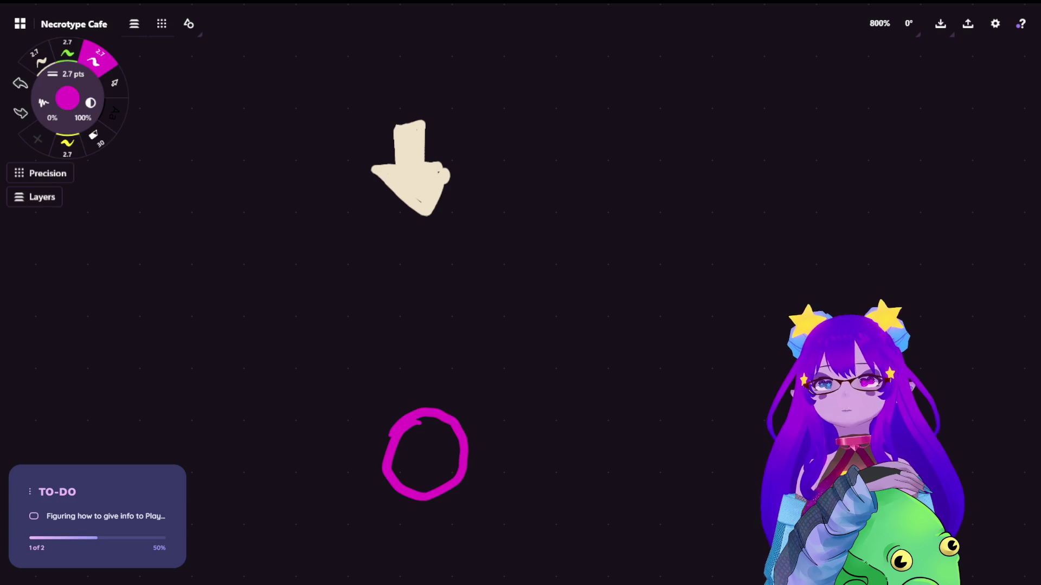
- Lasso the magenta circle and paste it just below the cream arrow
left_click(114, 82)
mouse_move(497, 379)
left_mouse_down()
mouse_move(353, 358)
mouse_move(504, 391)
left_mouse_up()
left_click(646, 358)
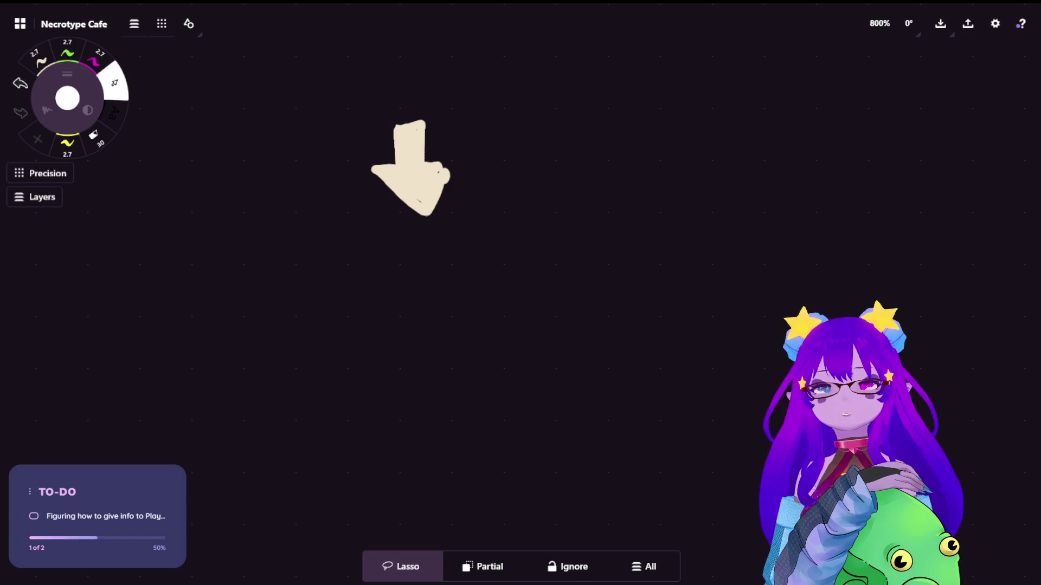
key("ctrl+v")
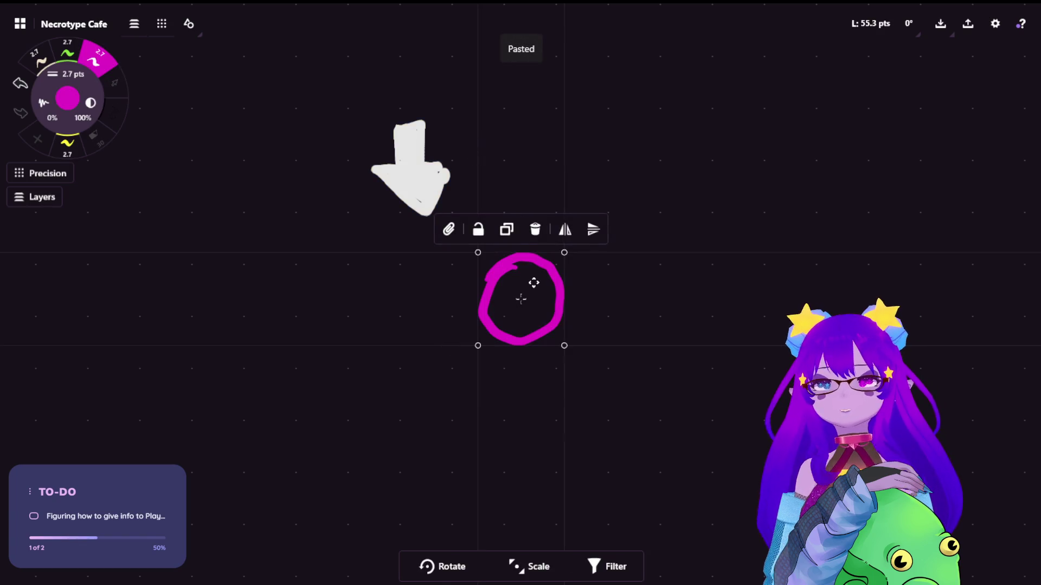
left_click(482, 410)
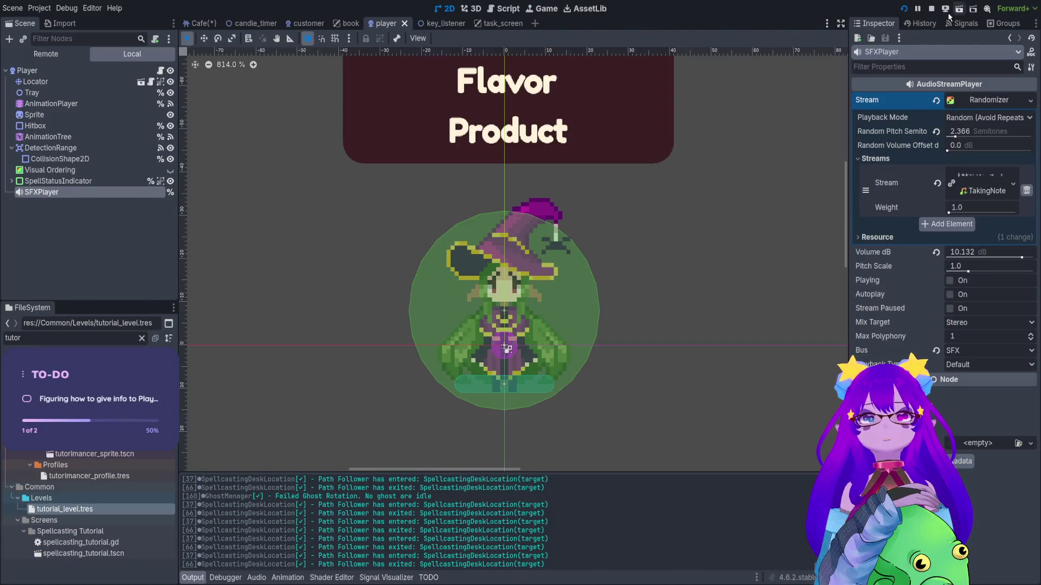
- Stop the running game and bring up the Cafe scene, zoomed onto the Spellcasting Desk
left_click(931, 8)
left_click(198, 23)
scroll(486, 178, "down", 3)
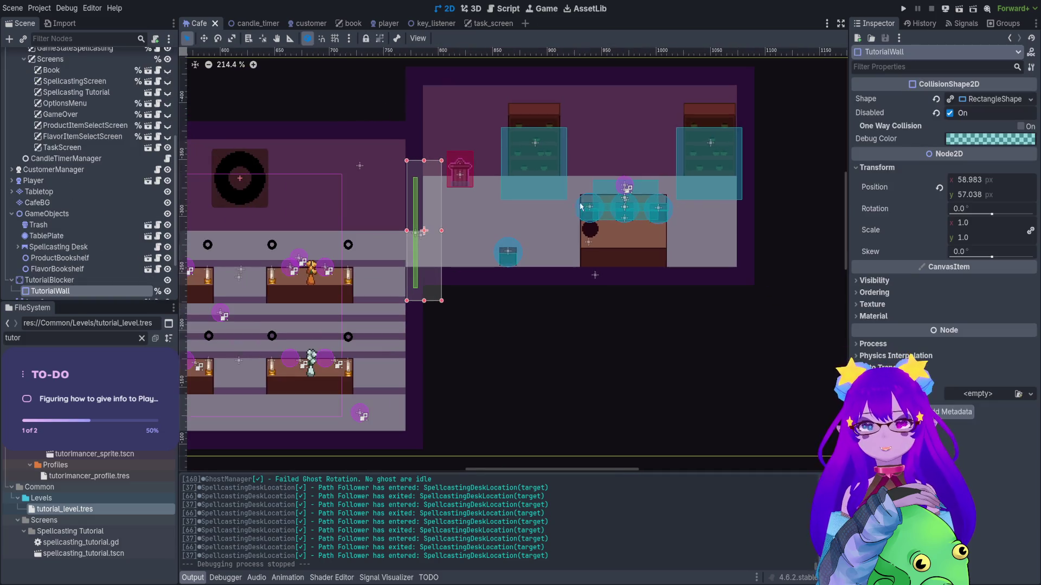
scroll(507, 250, "up", 2)
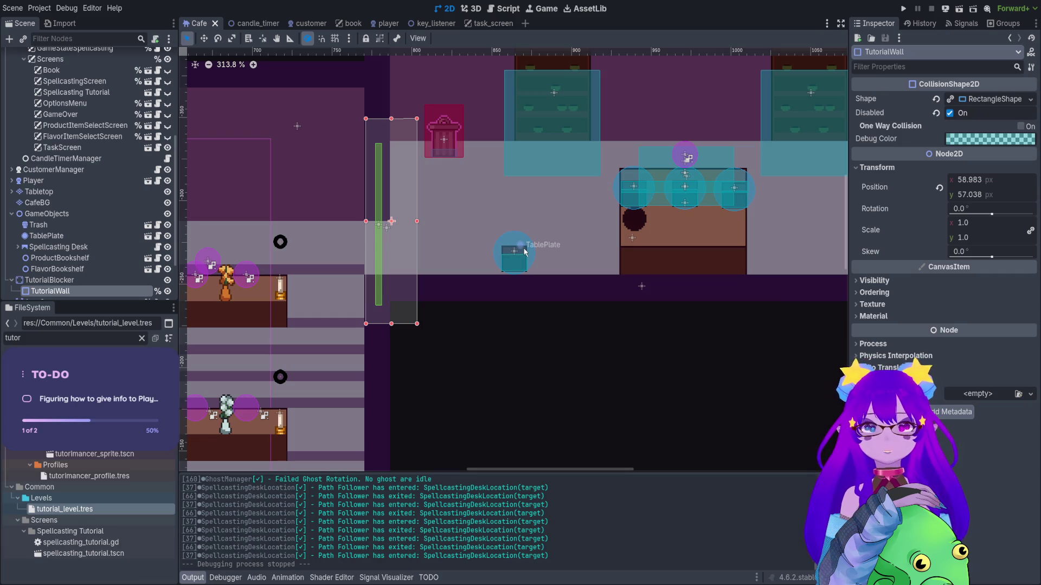
scroll(653, 180, "up", 4)
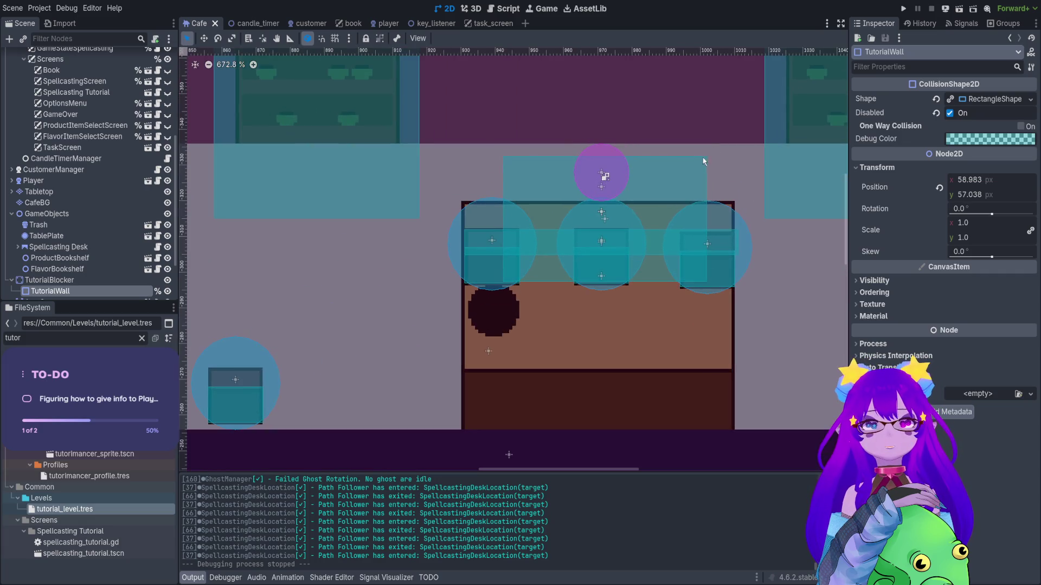
- Select the SpellcastingArea's CollisionShape2D, with the shelves and desk in view
left_click(640, 214)
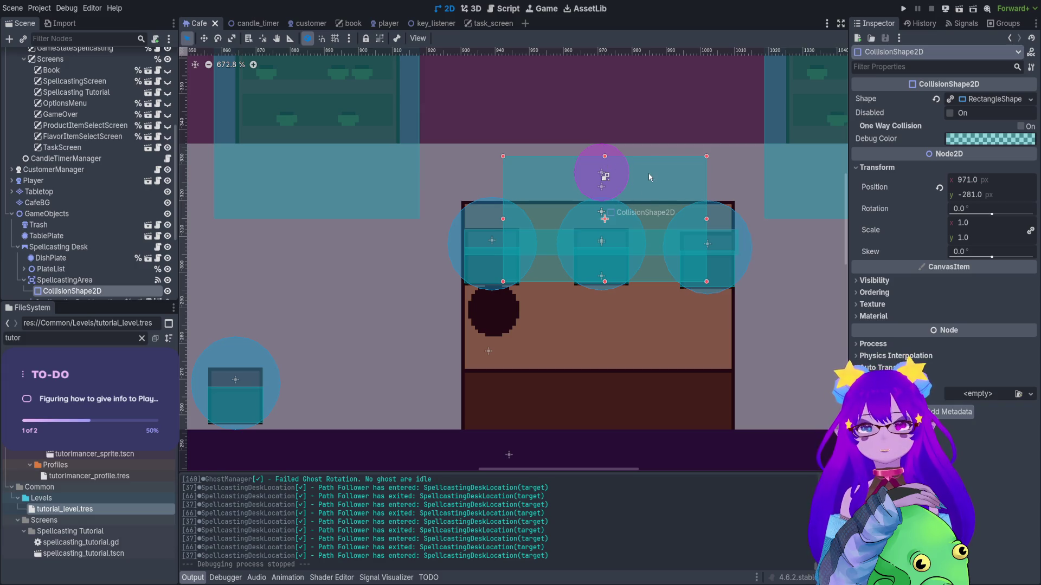
scroll(632, 93, "down", 2)
left_click_drag(632, 86, 636, 189)
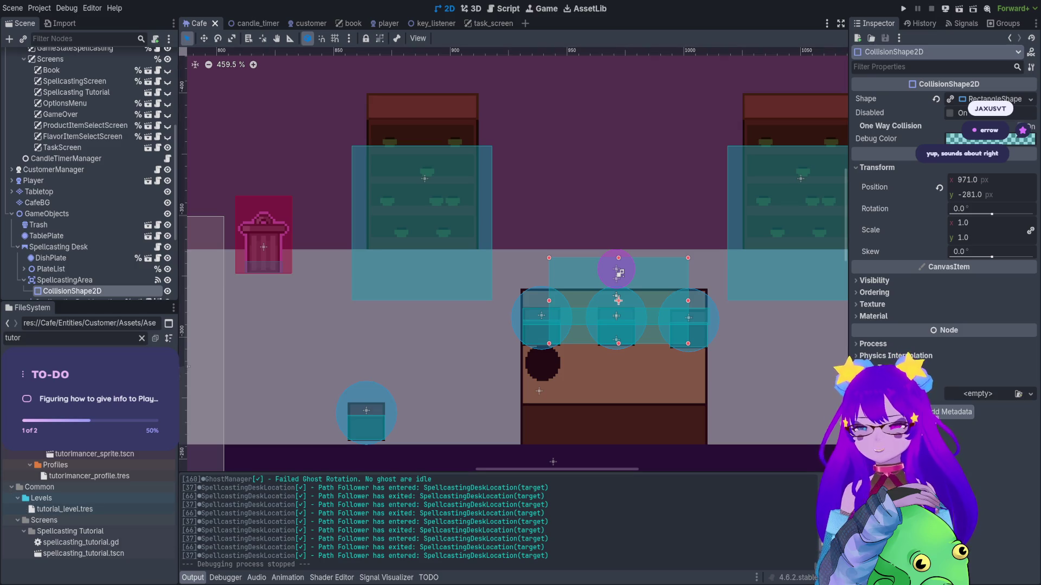
- Clear the FileSystem filter, collapse the project tree, and navigate to res://Cafe/GameObjects/
left_click(141, 337)
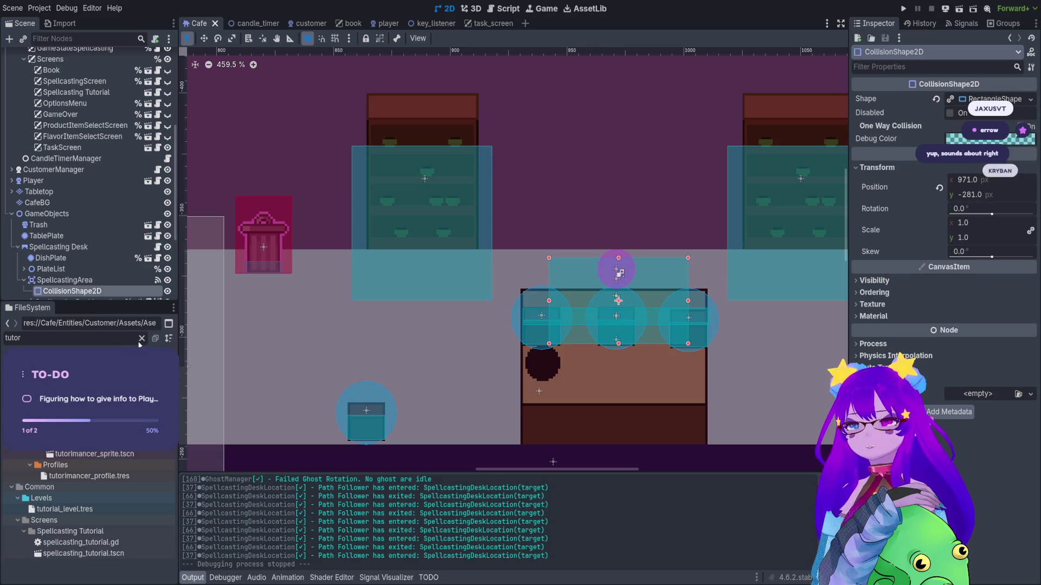
scroll(139, 480, "down", 3)
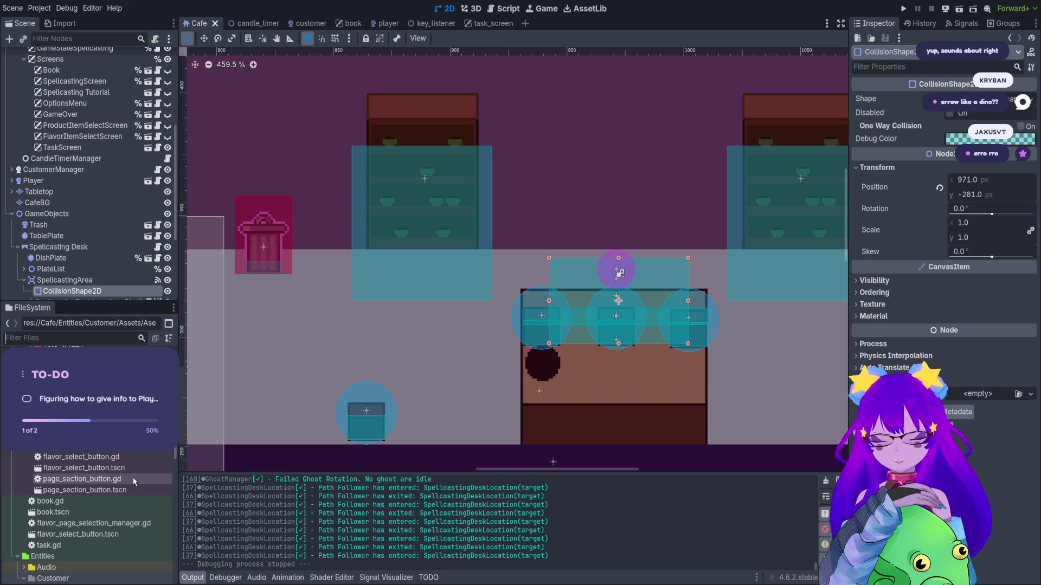
scroll(82, 487, "down", 8)
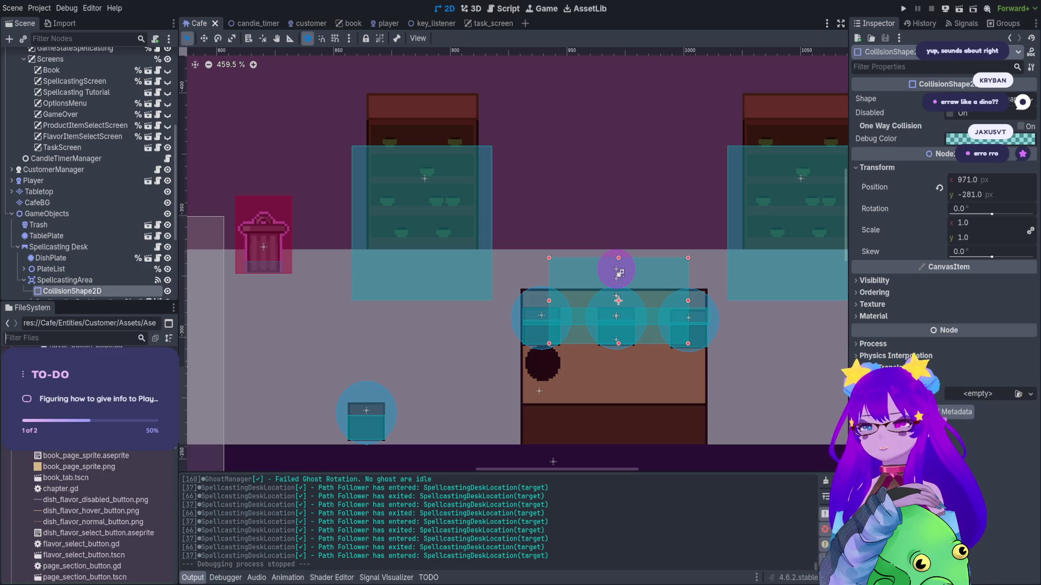
scroll(108, 460, "down", 5)
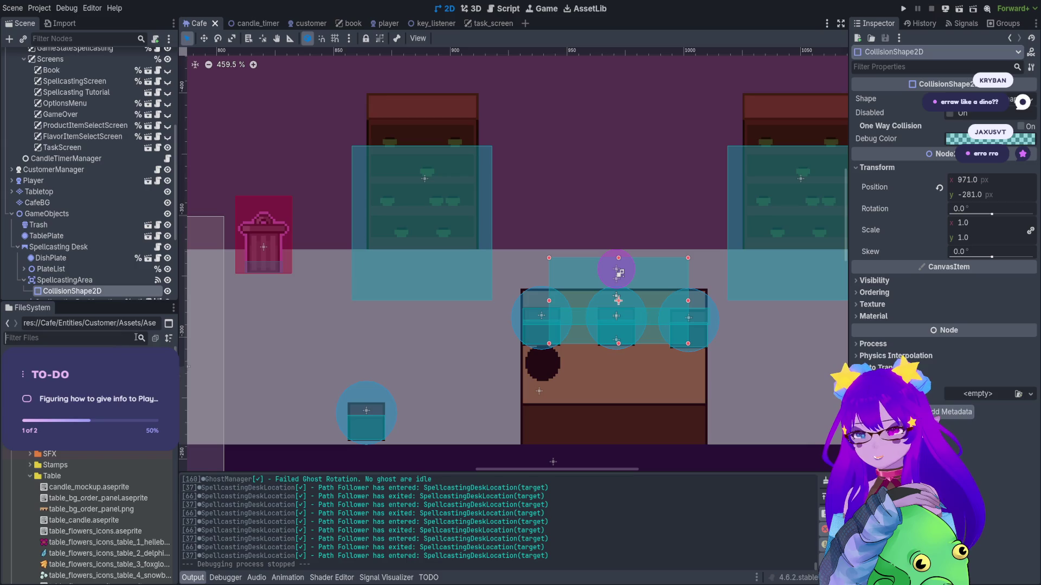
left_click(157, 339)
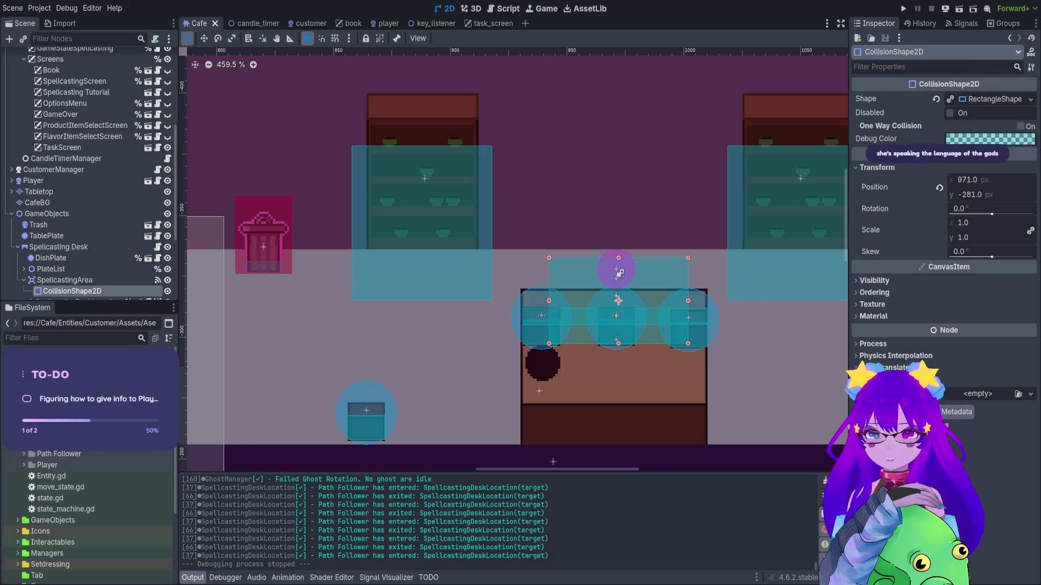
left_click(72, 456)
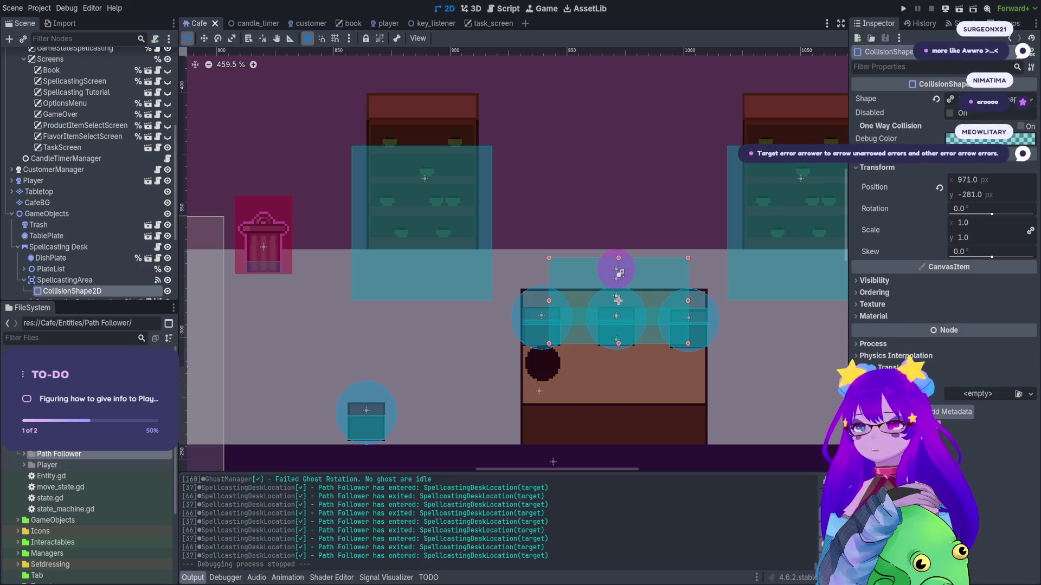
scroll(50, 434, "down", 5)
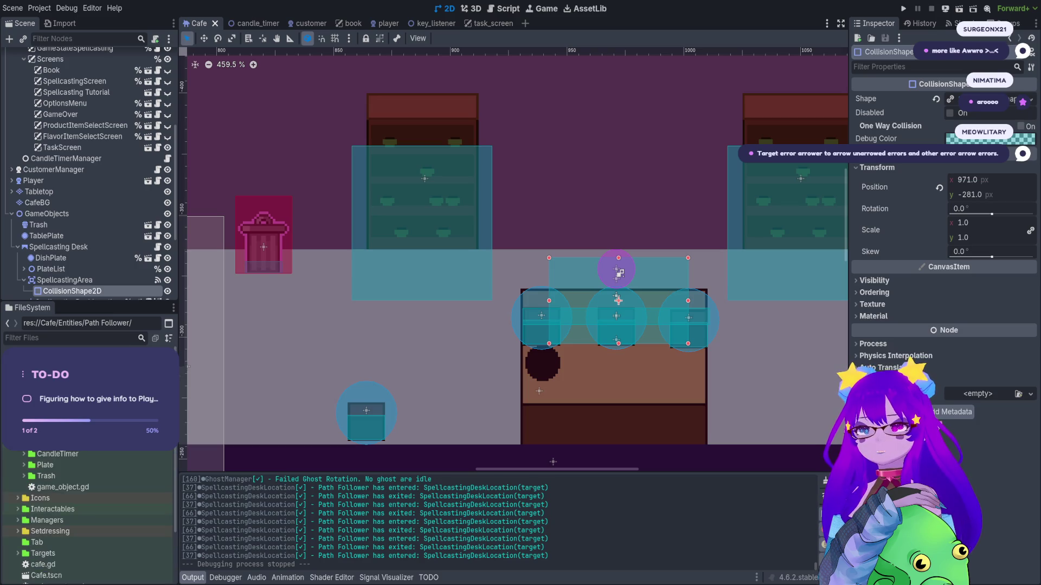
scroll(69, 484, "up", 5)
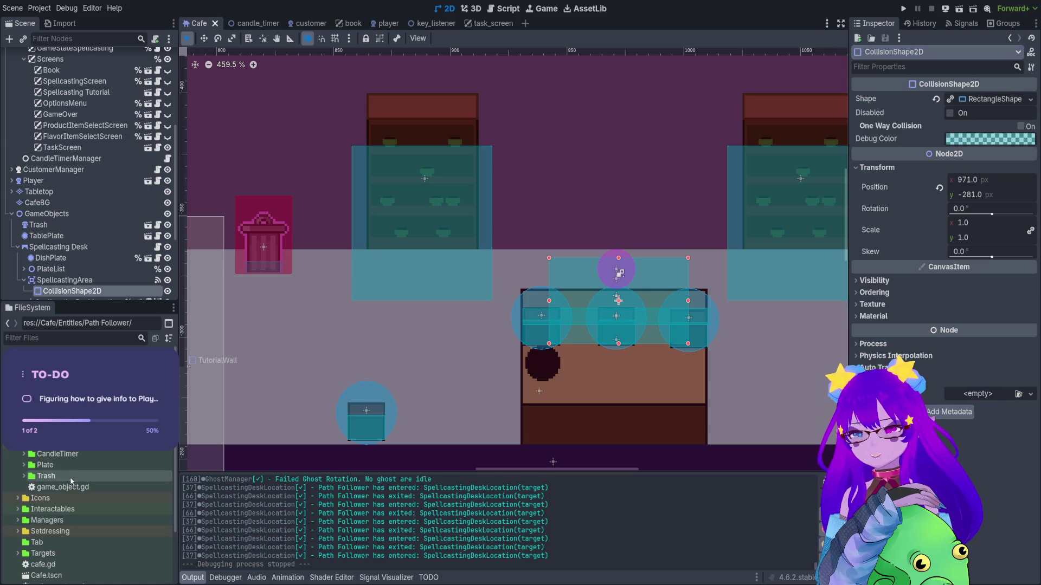
left_click(52, 443)
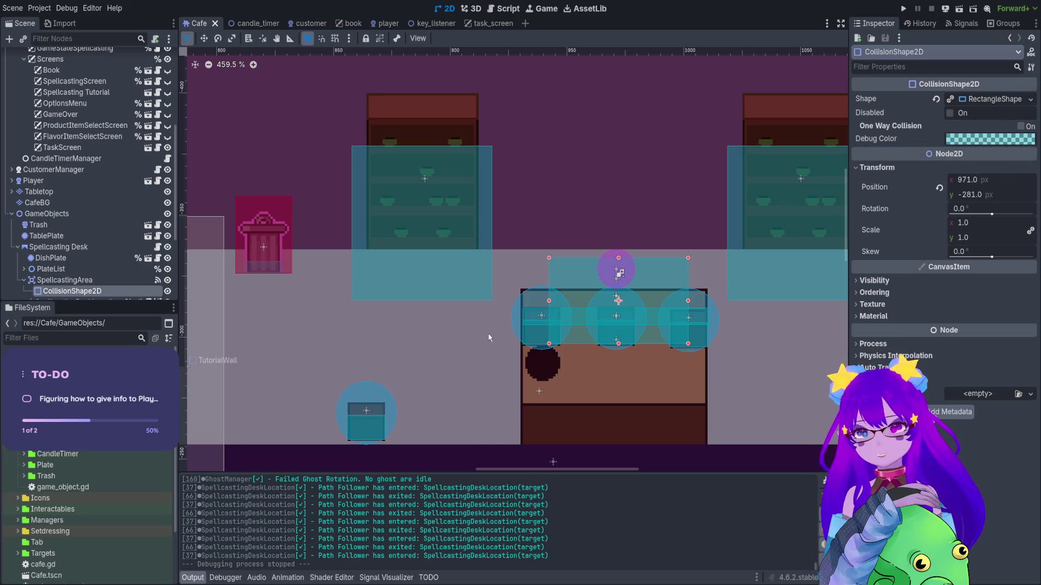
- Create a new folder named TargetArrrow inside Cafe/GameObjects
left_click(46, 466)
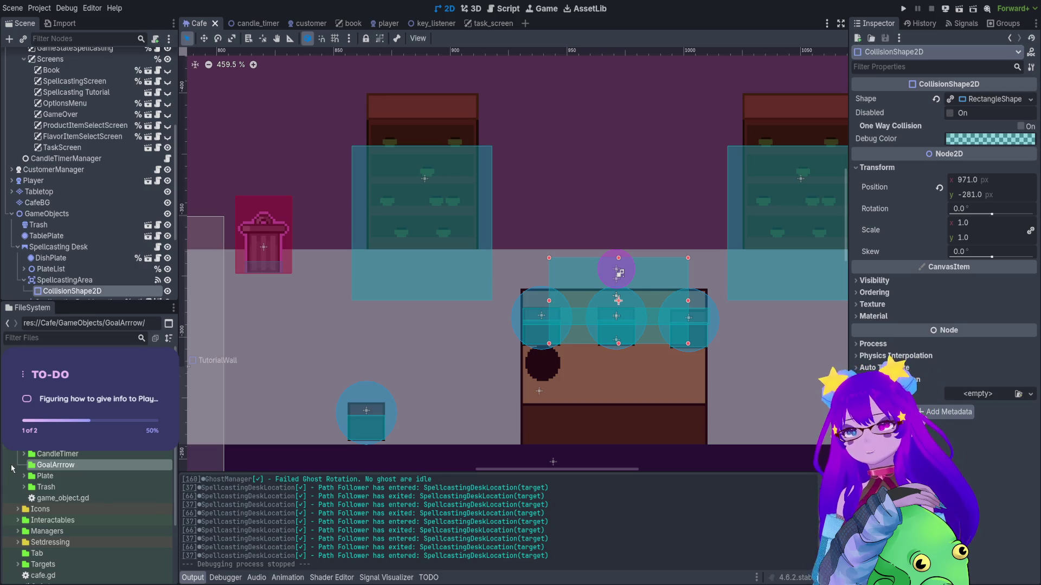
scroll(16, 488, "down", 2)
scroll(90, 515, "down", 1)
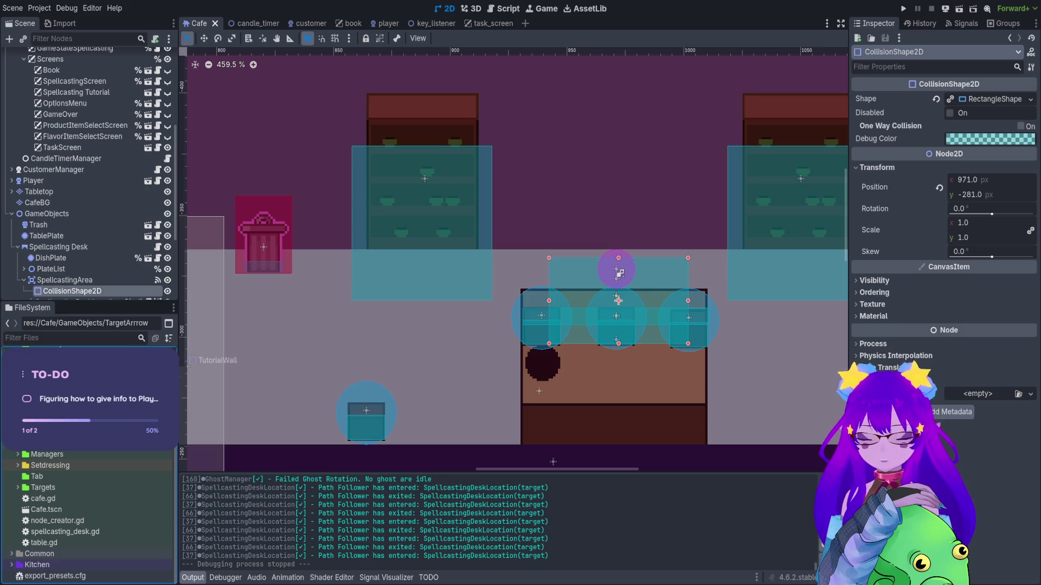
scroll(89, 515, "up", 2)
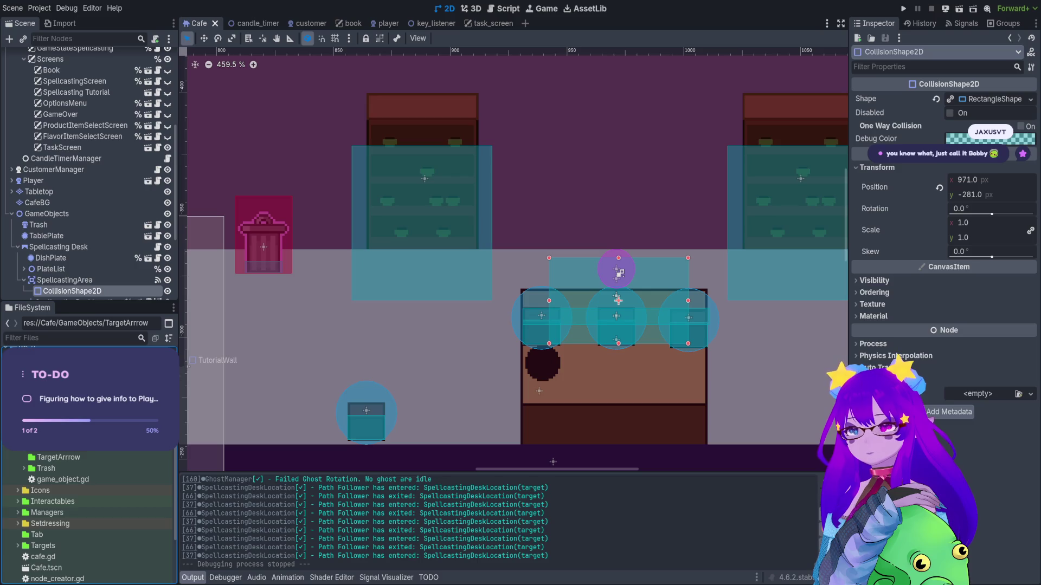
scroll(89, 515, "down", 2)
scroll(87, 460, "up", 2)
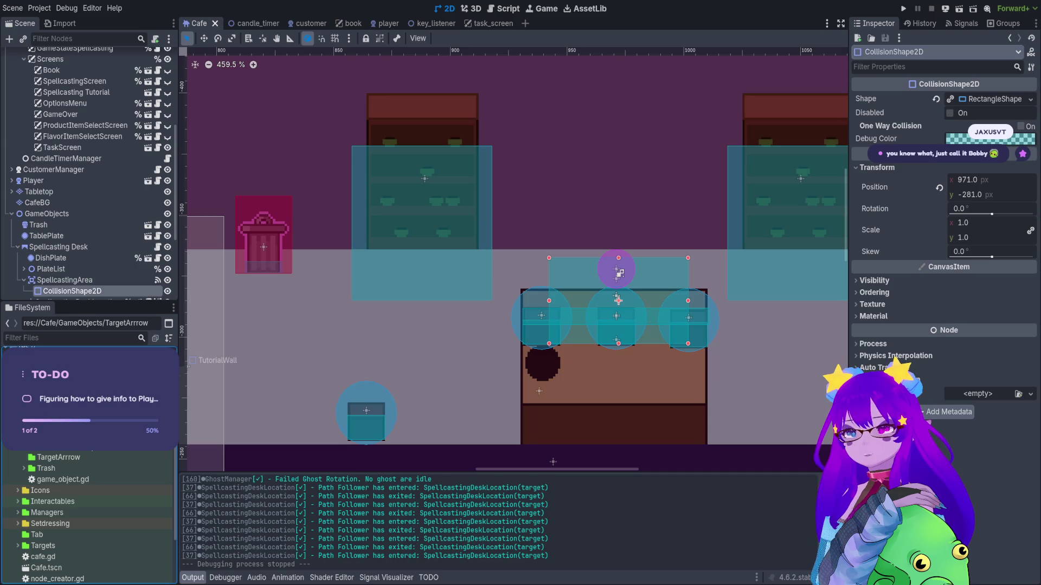
- Filter the files by 'target', then open the target_arrow scene
left_click(70, 338)
type("target")
left_click(142, 338)
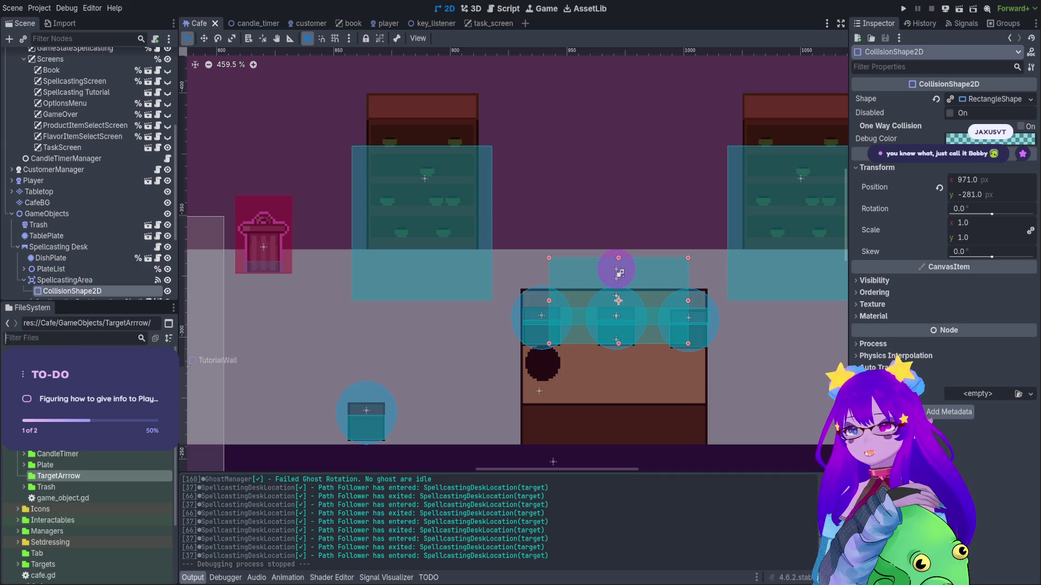
left_click_drag(58, 476, 65, 444)
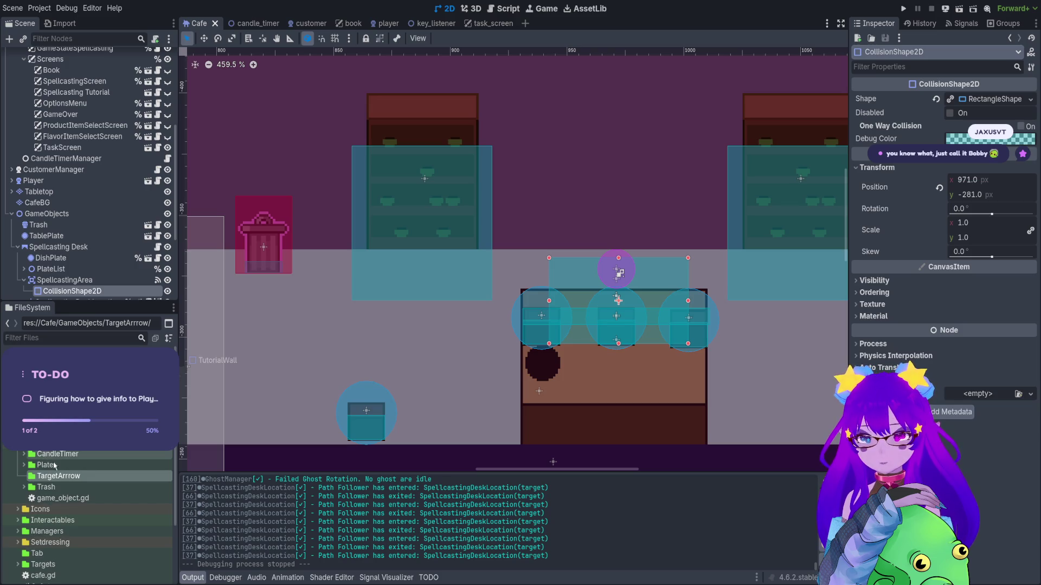
scroll(86, 462, "down", 1)
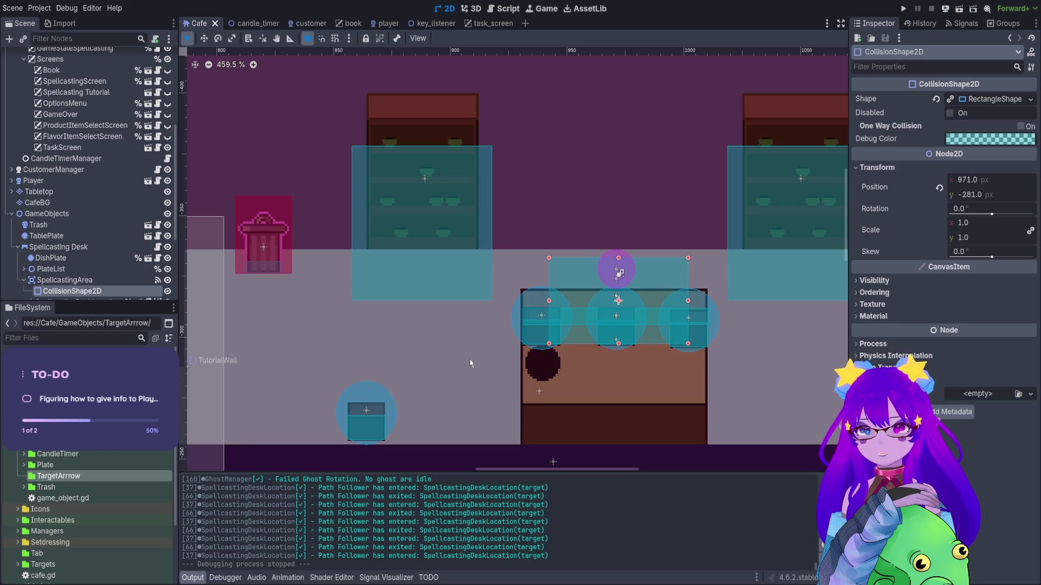
double_click(470, 389)
- Zoom the 2D view onto the TargetArrow scene's origin, returning there after checking other editor views
left_click_drag(263, 111, 469, 293)
scroll(432, 268, "up", 10)
scroll(423, 277, "up", 5)
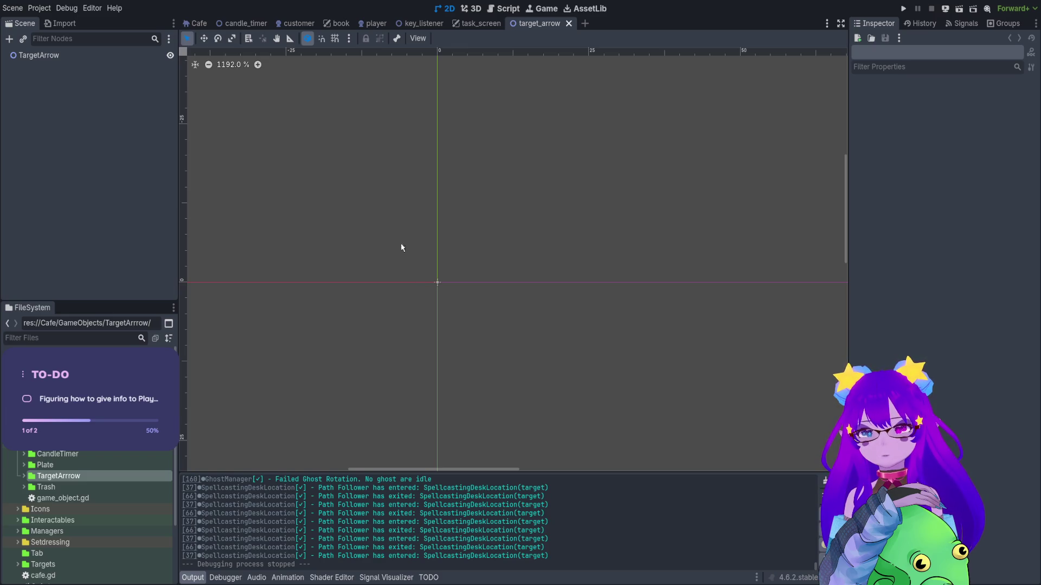
left_click(199, 23)
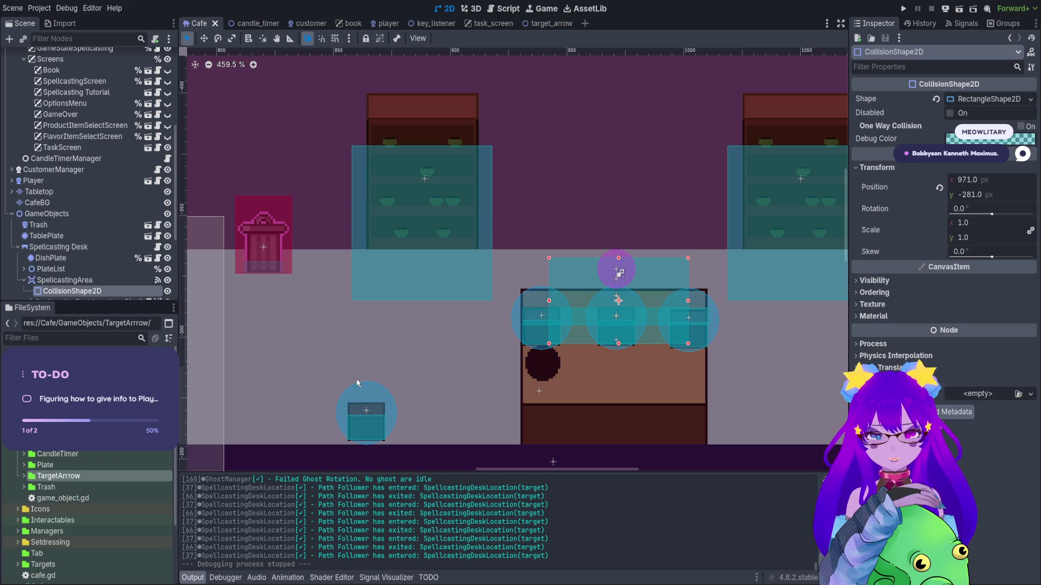
left_click(507, 9)
left_click(534, 10)
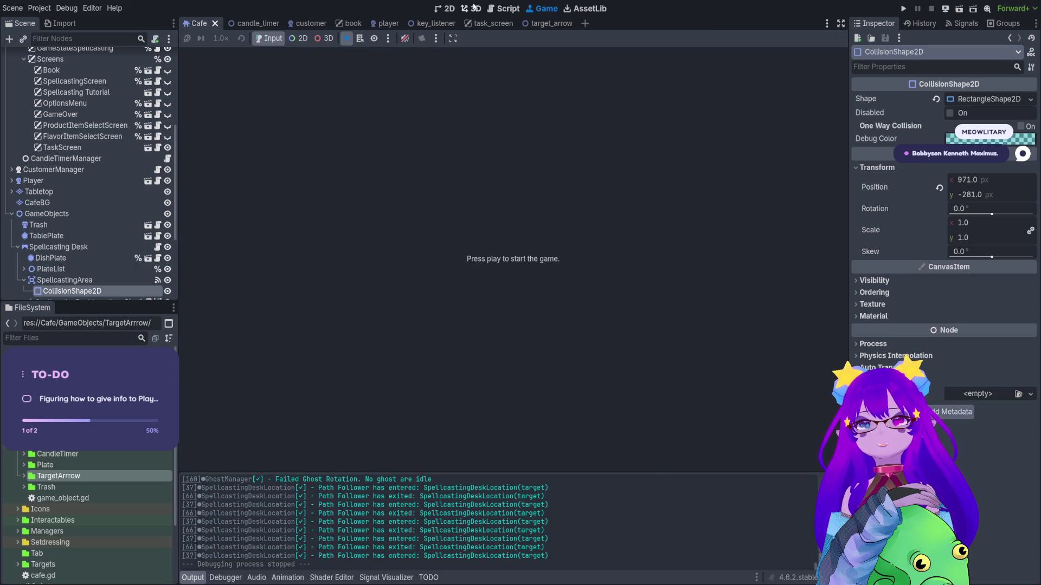
left_click(470, 8)
left_click(544, 27)
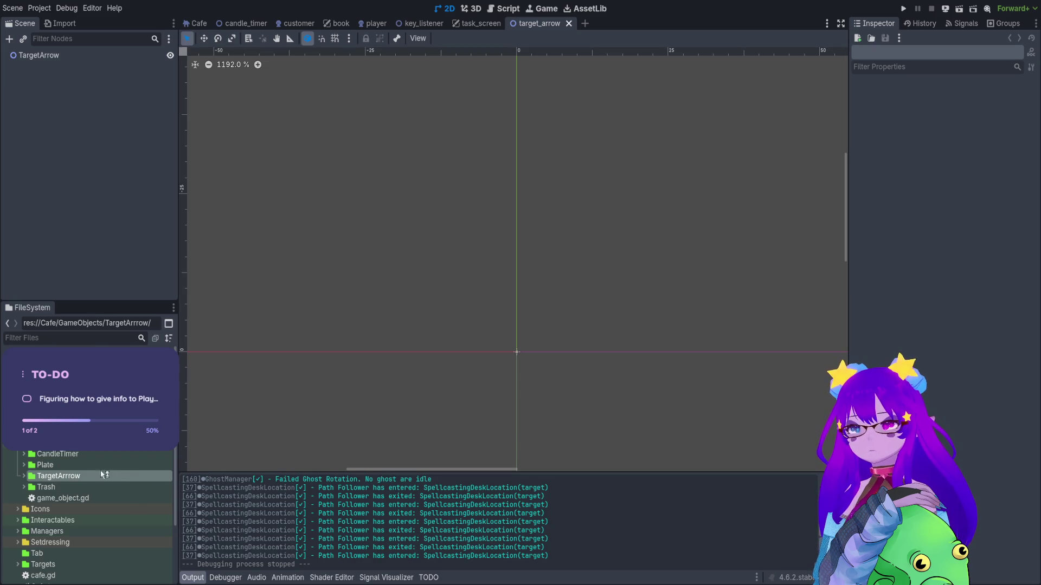
- Expand GameObjects and TargetArrrow in FileSystem and select the new Assets folder
left_click(54, 443)
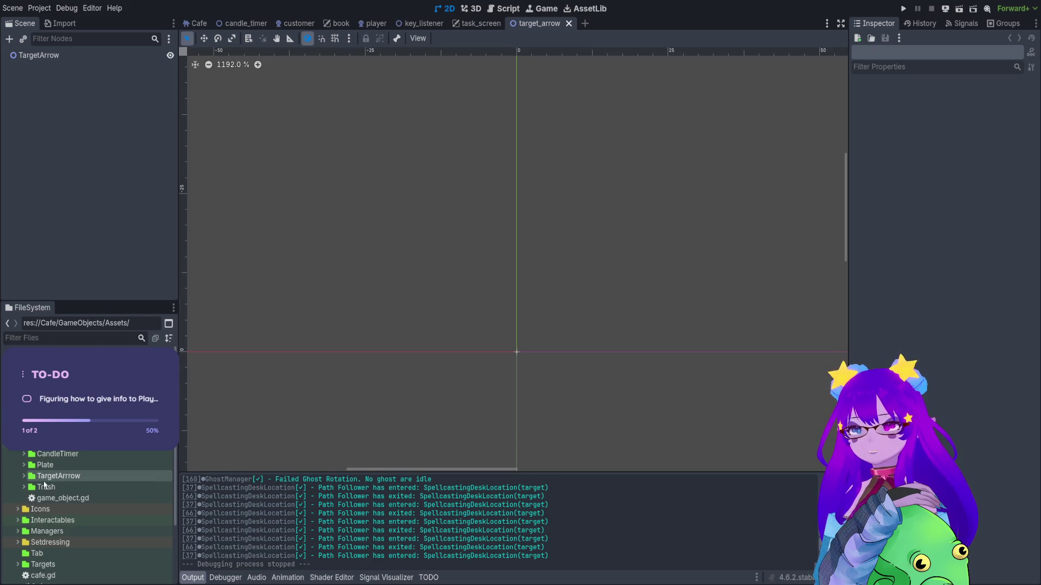
left_click(23, 476)
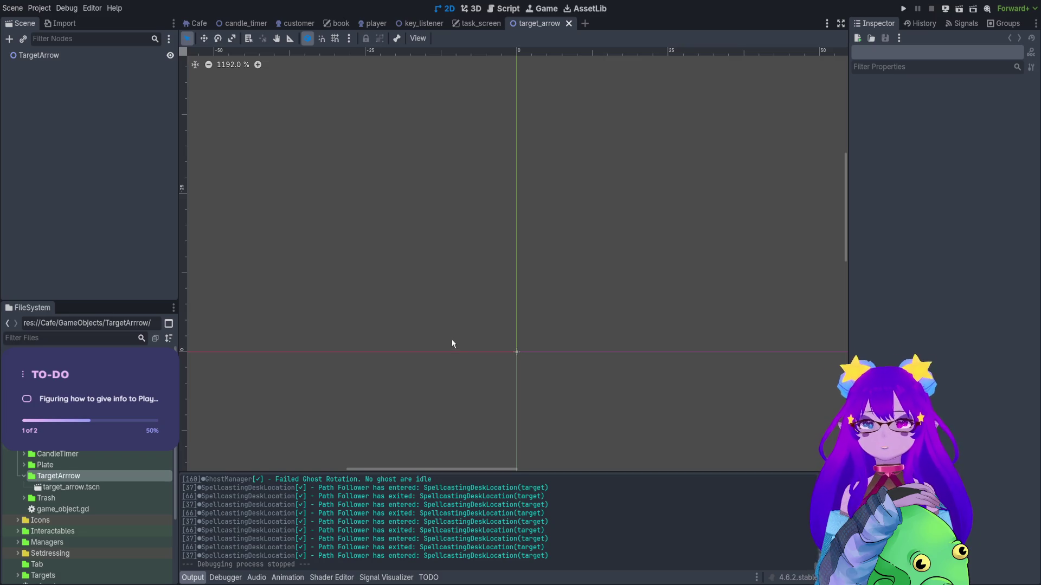
left_click(94, 486)
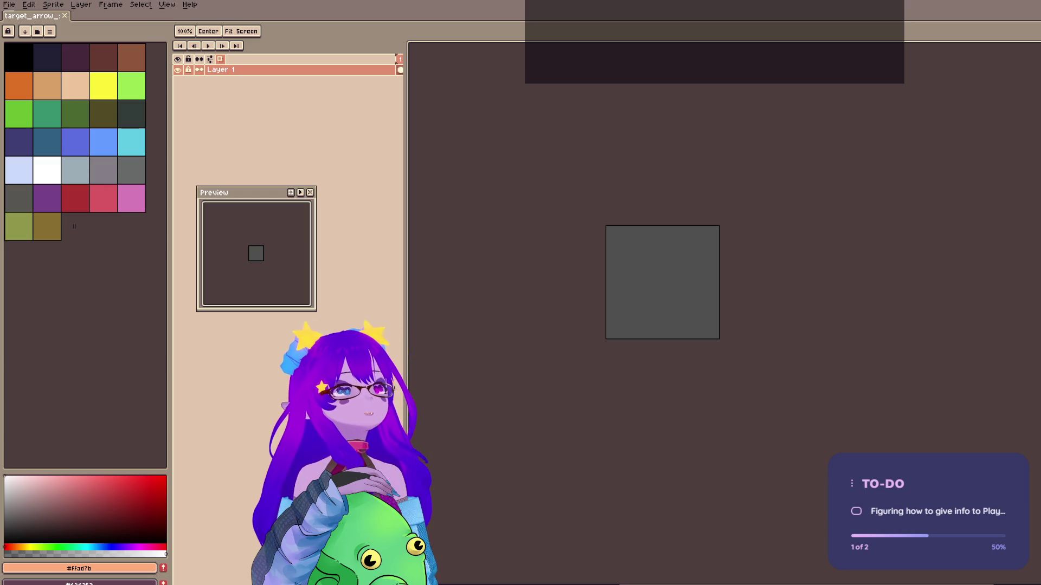
- Settle on the pencil tool and enlarge and recentre the target_arrow canvas
key("b")
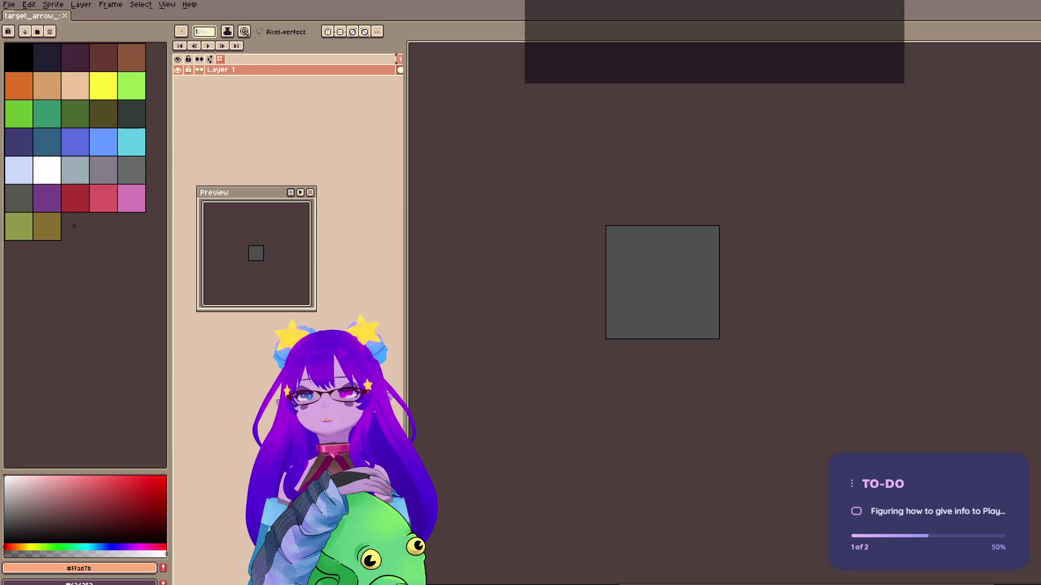
key("v")
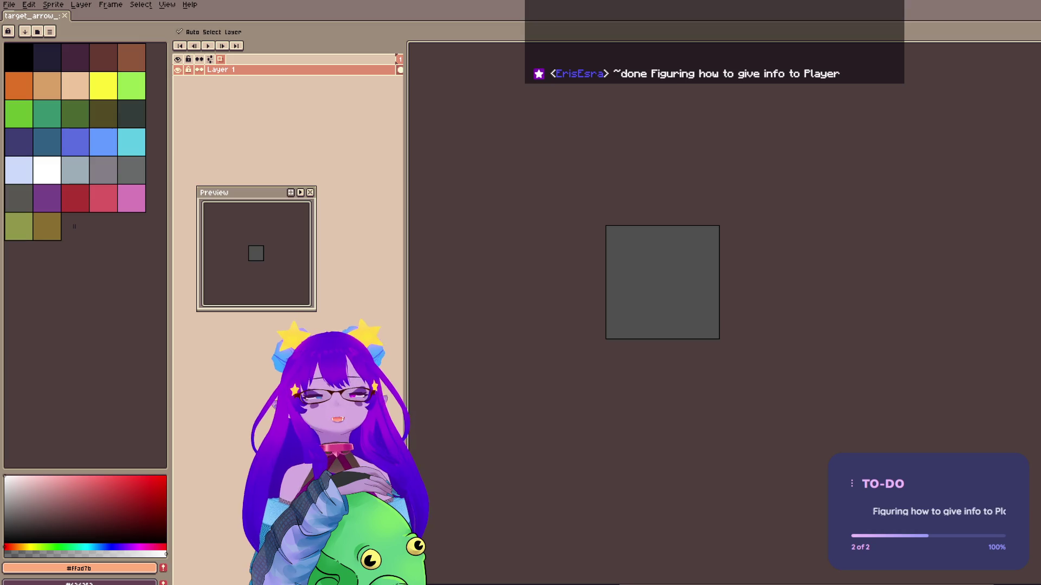
key("b")
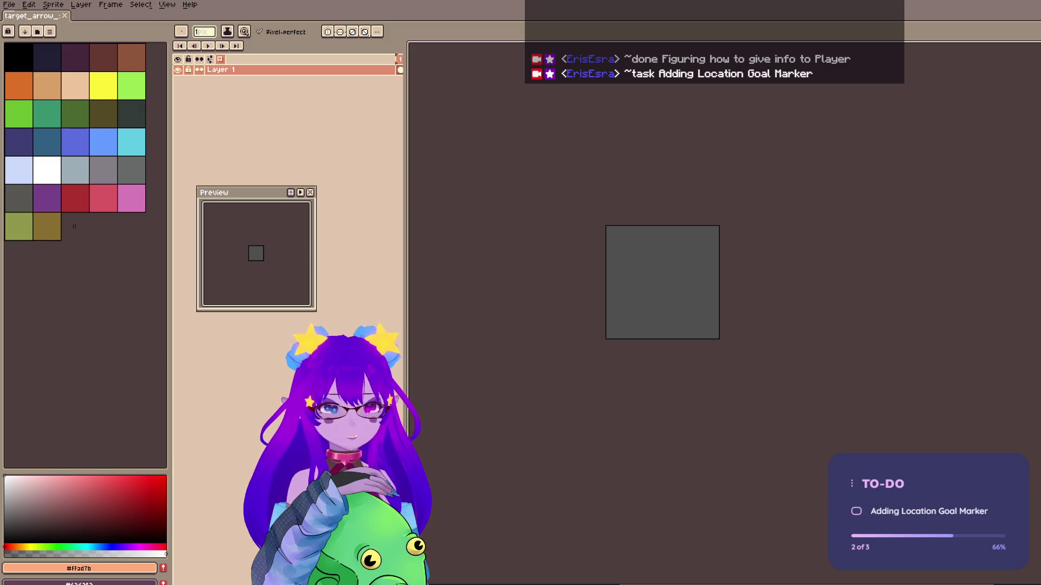
scroll(664, 240, "up", 1)
left_click_drag(641, 216, 672, 247)
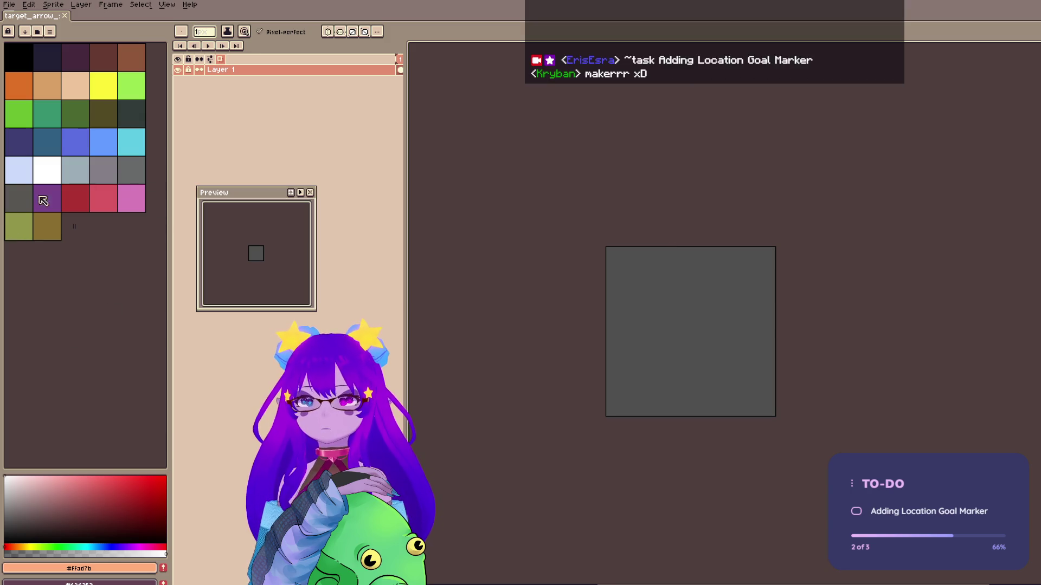
- Pick a pale cream colour, test it with a scribble, undo it, and nudge the canvas right
left_click(18, 477)
left_click(21, 547)
mouse_move(717, 316)
left_mouse_down()
mouse_move(632, 334)
mouse_move(721, 336)
mouse_move(770, 314)
left_mouse_up()
left_click(33, 477)
key("ctrl+z")
key("ctrl+z")
key("ctrl+z")
key("h")
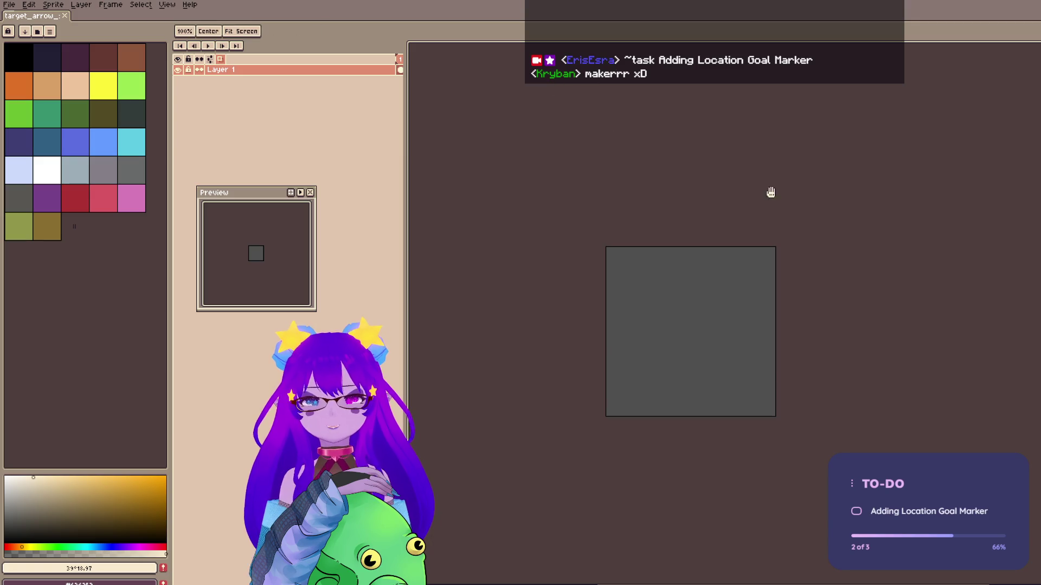
left_click_drag(726, 285, 738, 287)
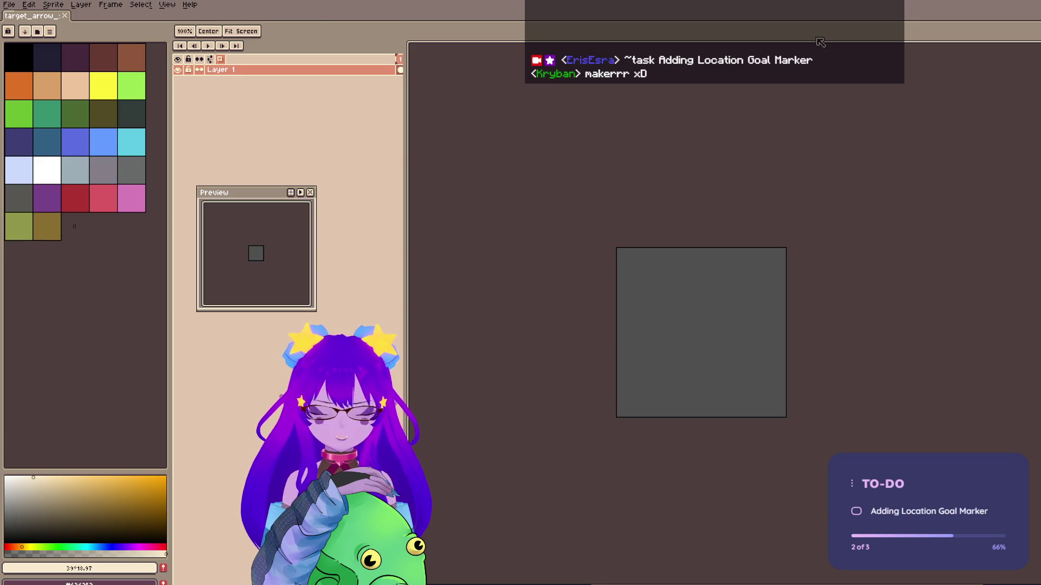
- Turn on vertical symmetry and pencil a thick mirrored cream V
key("b")
left_click(328, 34)
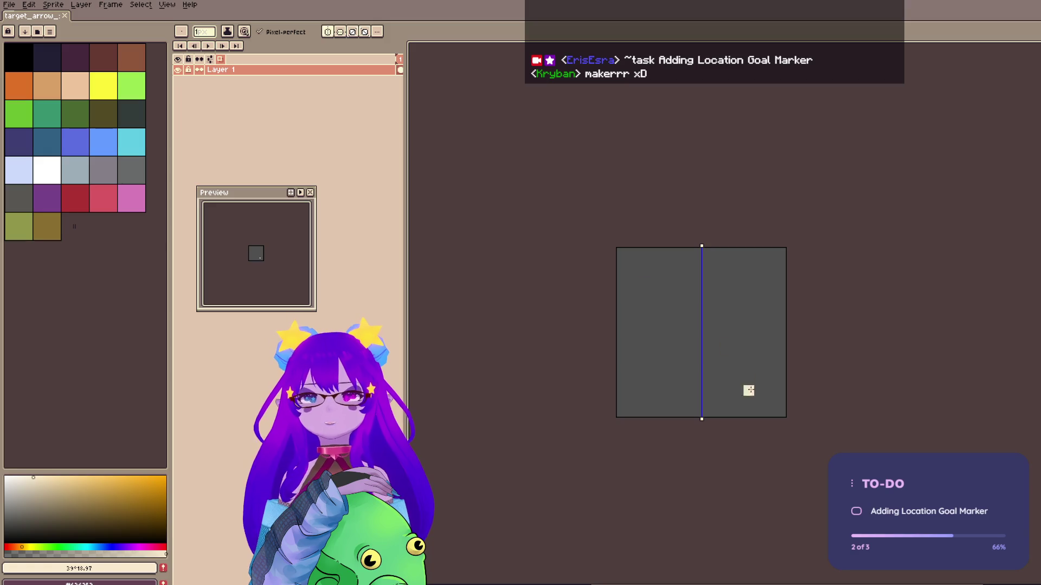
left_click(699, 401)
left_click(685, 390)
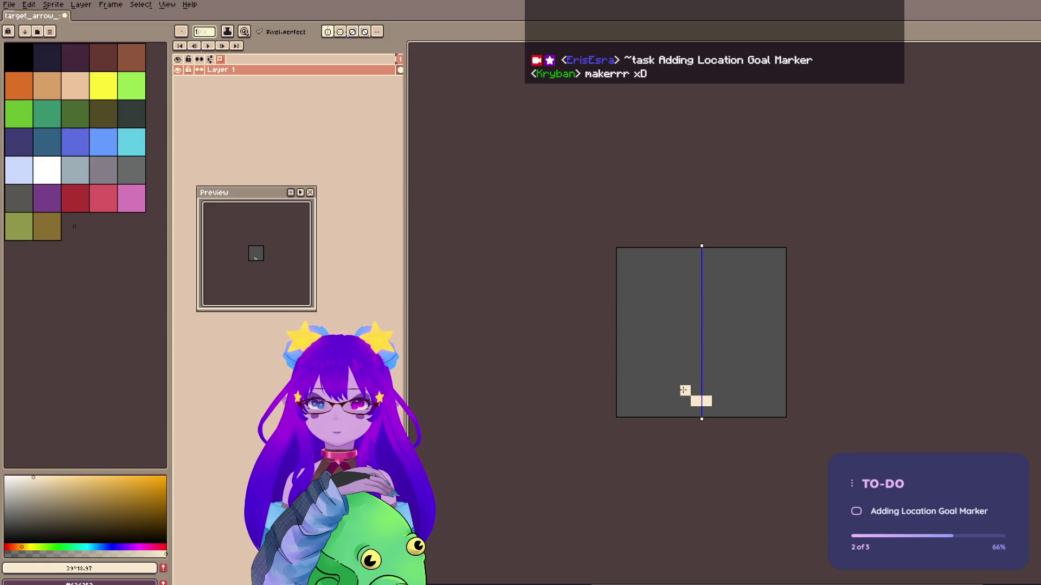
left_click(676, 381)
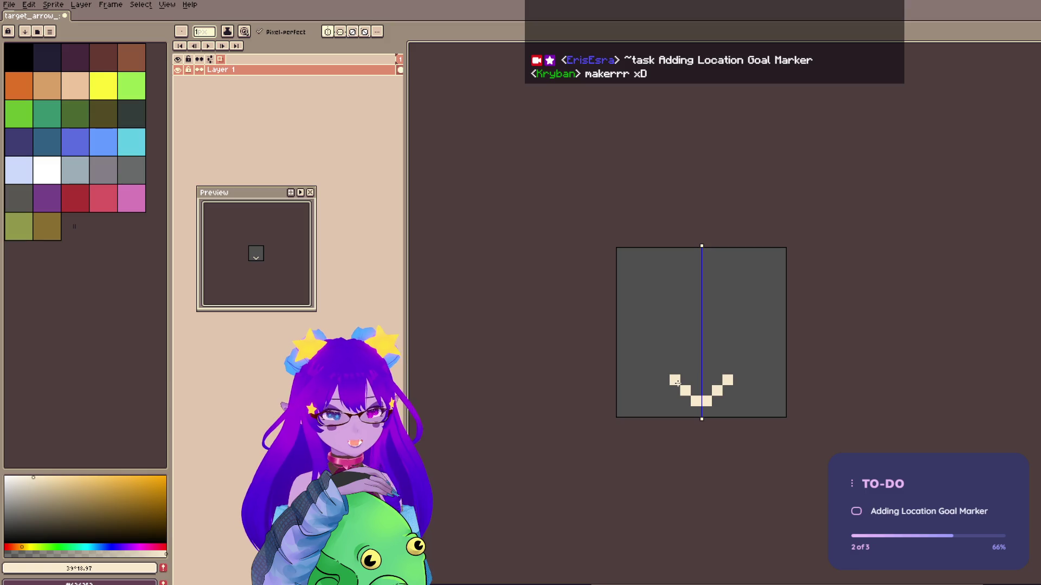
left_click(685, 380)
left_click(696, 390)
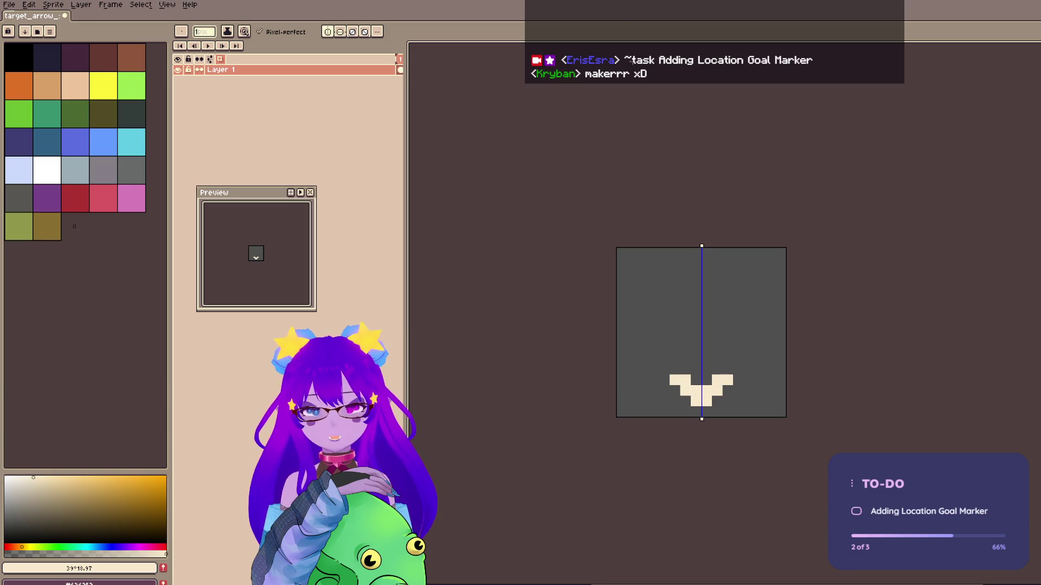
mouse_move(653, 369)
left_mouse_down()
mouse_move(688, 413)
mouse_move(651, 377)
mouse_move(673, 359)
mouse_move(696, 359)
mouse_move(676, 374)
mouse_move(642, 362)
mouse_move(655, 393)
mouse_move(683, 387)
left_mouse_up()
- Erase the V's outer columns and stair-step pixels, then draw the arrow's vertical shaft
key("e")
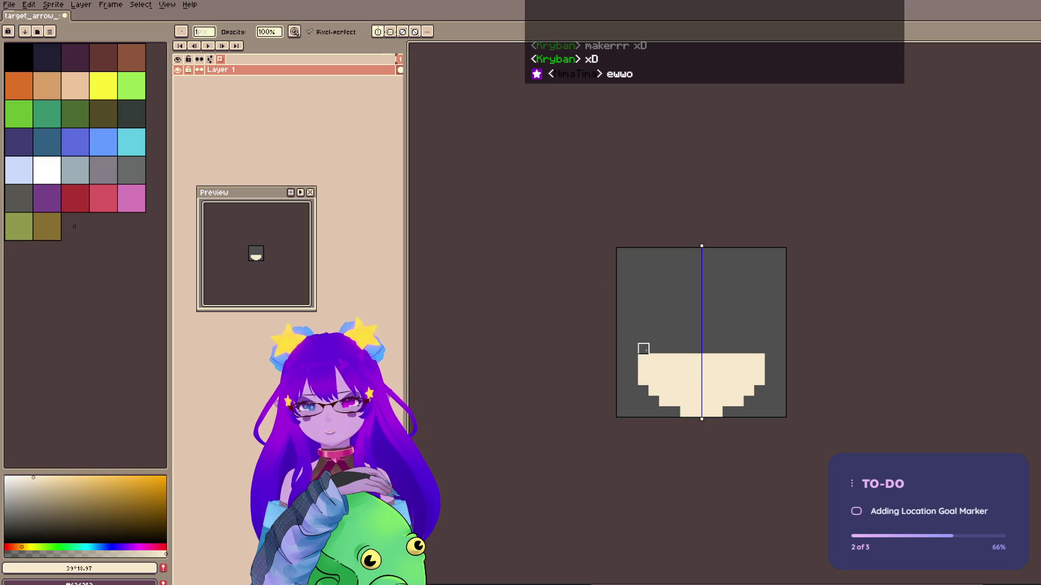
left_click_drag(642, 350, 643, 384)
left_click(654, 391)
left_click(665, 401)
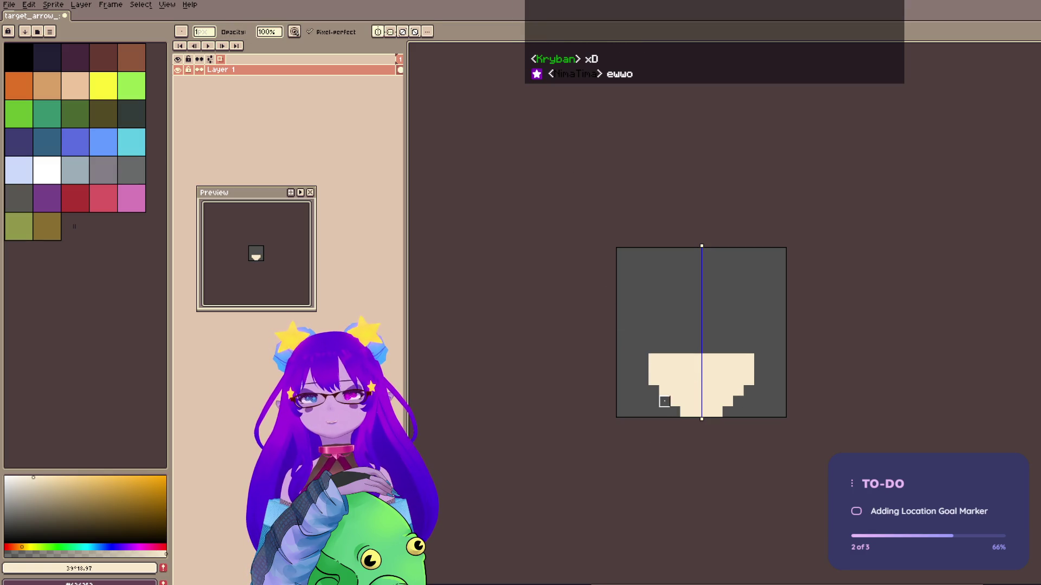
left_click_drag(685, 412, 699, 412)
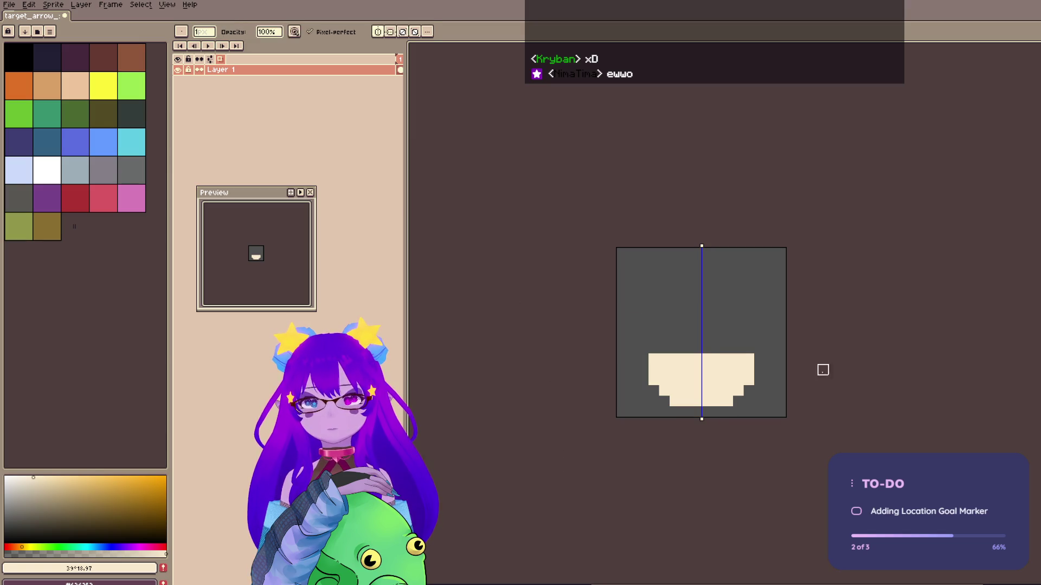
key("ctrl+z")
key("b")
mouse_move(686, 352)
left_mouse_down()
mouse_move(686, 264)
mouse_move(699, 264)
mouse_move(695, 349)
left_mouse_up()
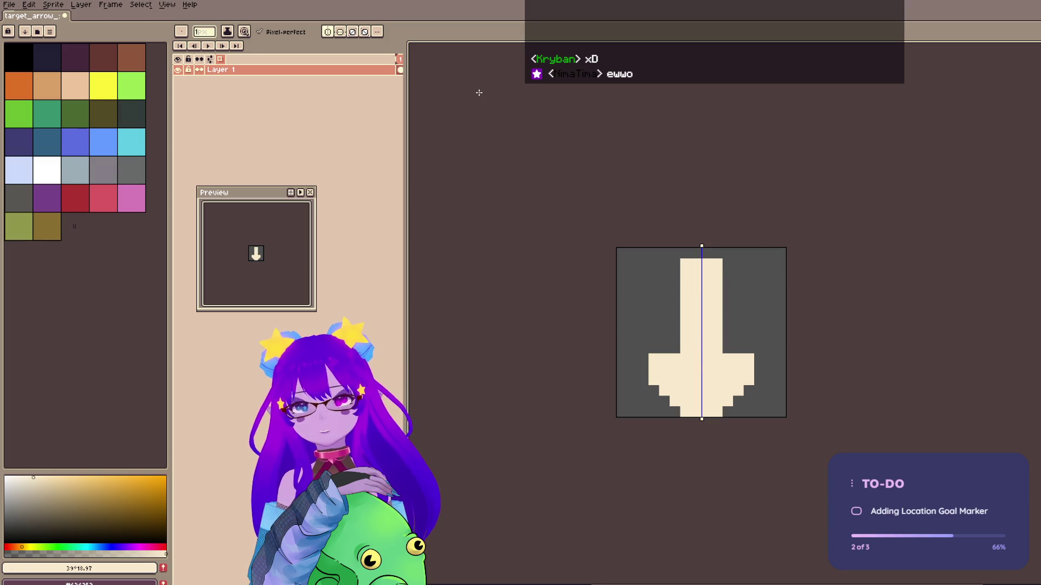
- Notch the arrowhead sides into steps and widen its top rows
left_click_drag(455, 233, 441, 200)
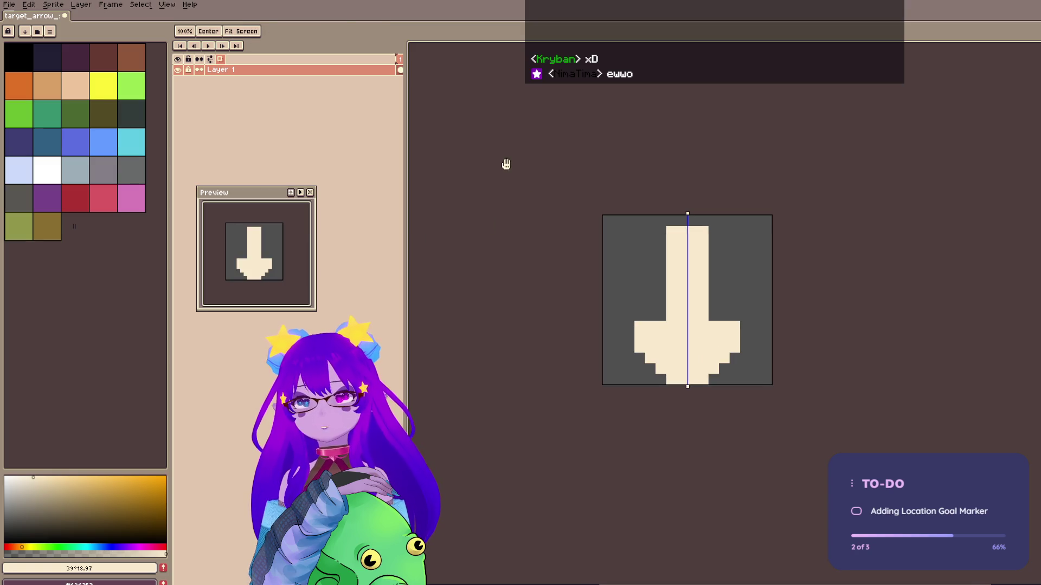
left_click_drag(507, 164, 519, 221)
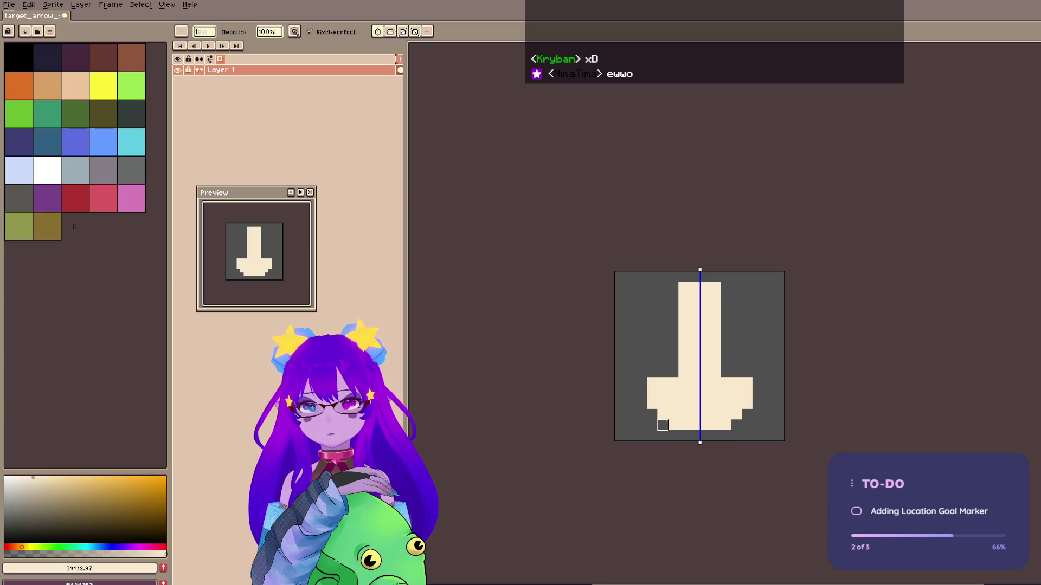
left_click_drag(662, 415, 652, 403)
left_click(652, 393)
key("b")
left_click(641, 383)
left_click(650, 394)
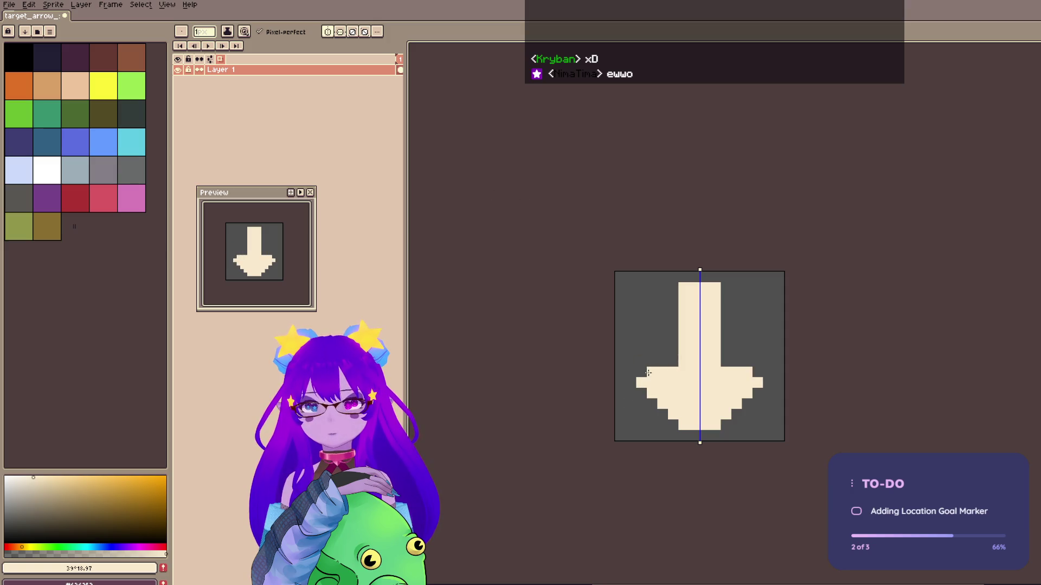
left_click(46, 170)
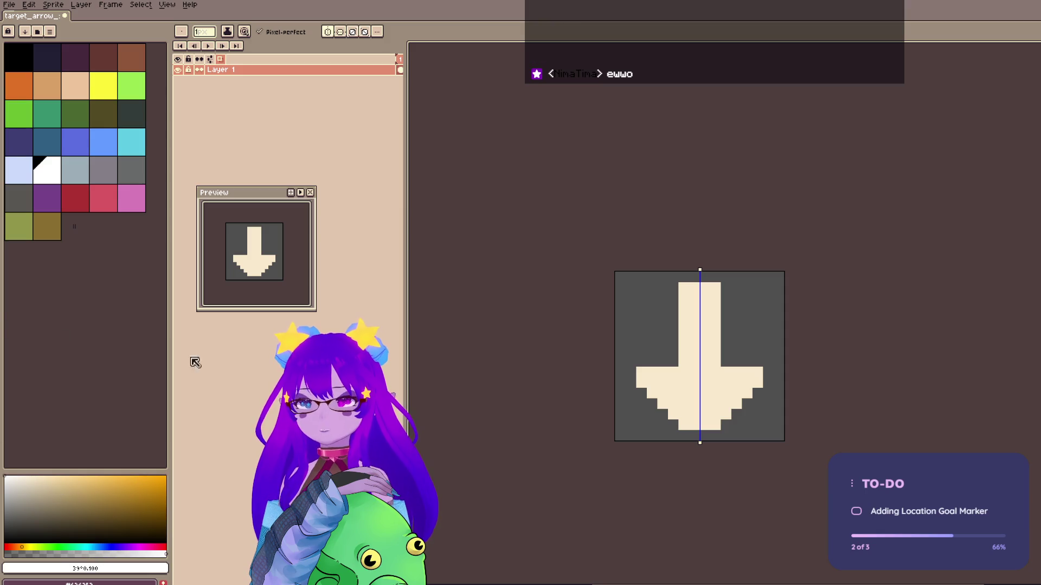
- Outline the arrow's bottom edge and arrowhead diagonals in white, keeping inner pixels cream
mouse_move(704, 435)
left_mouse_down()
mouse_move(716, 435)
mouse_move(662, 414)
mouse_move(630, 382)
mouse_move(642, 362)
mouse_move(673, 362)
mouse_move(670, 286)
mouse_move(694, 277)
left_mouse_up()
left_click(672, 425)
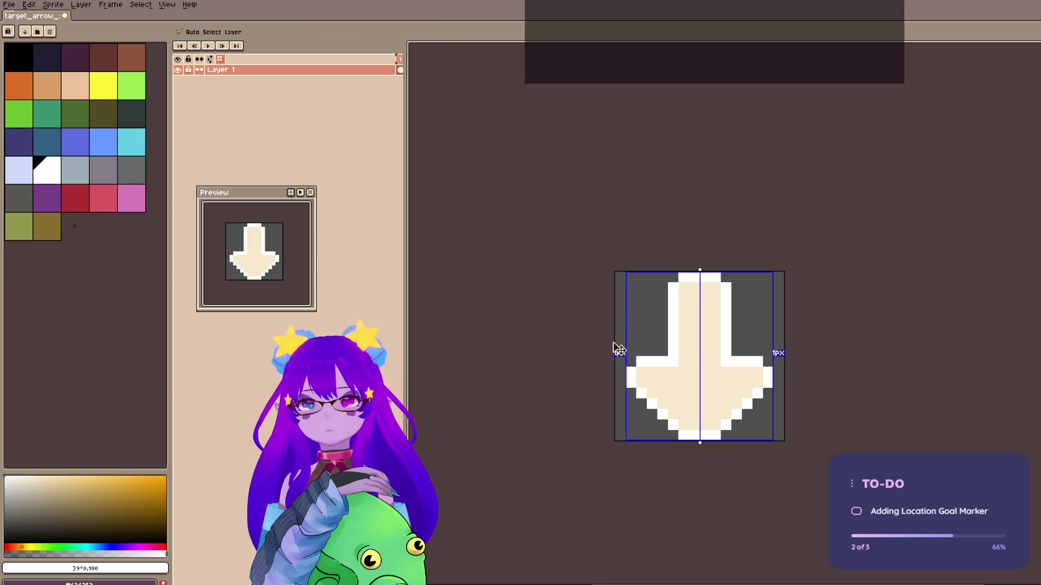
left_click(652, 361, "alt")
left_click(631, 362)
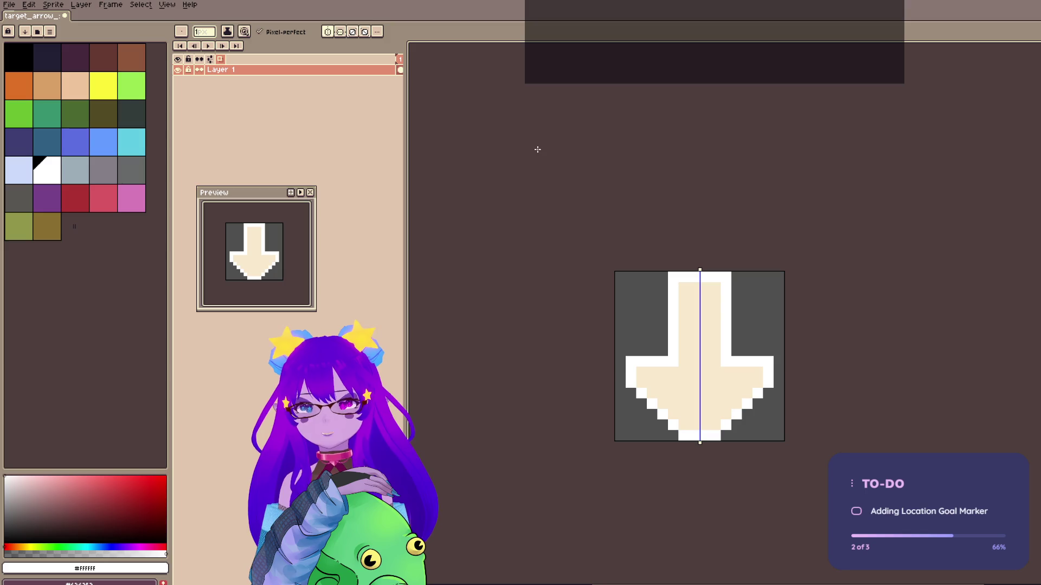
left_click_drag(637, 400, 677, 440)
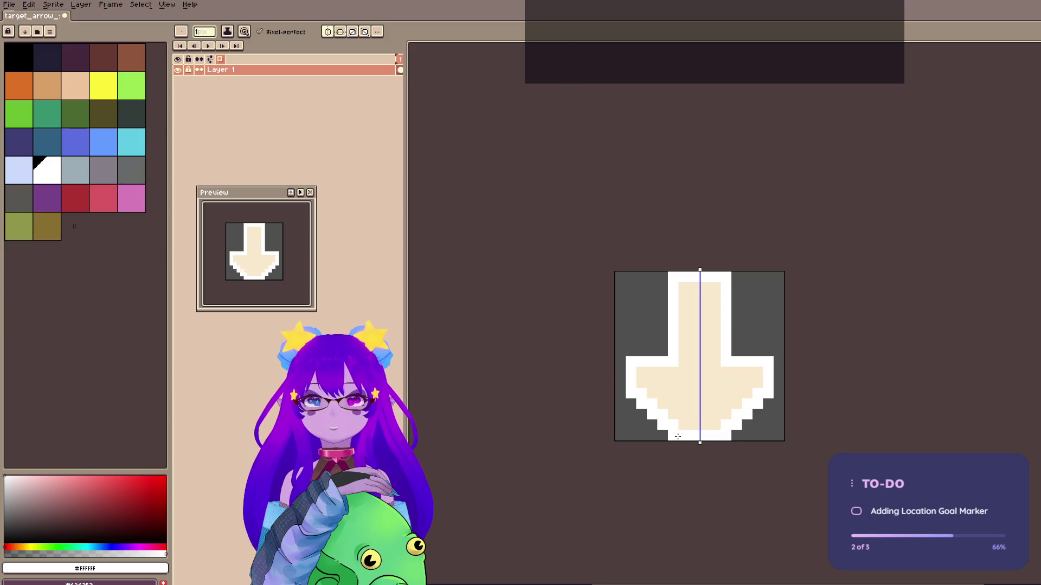
left_click(655, 387, "alt")
left_click_drag(642, 393, 674, 426)
- Bucket-fill the arrow's interior with light green
left_click(54, 548)
left_click(86, 476)
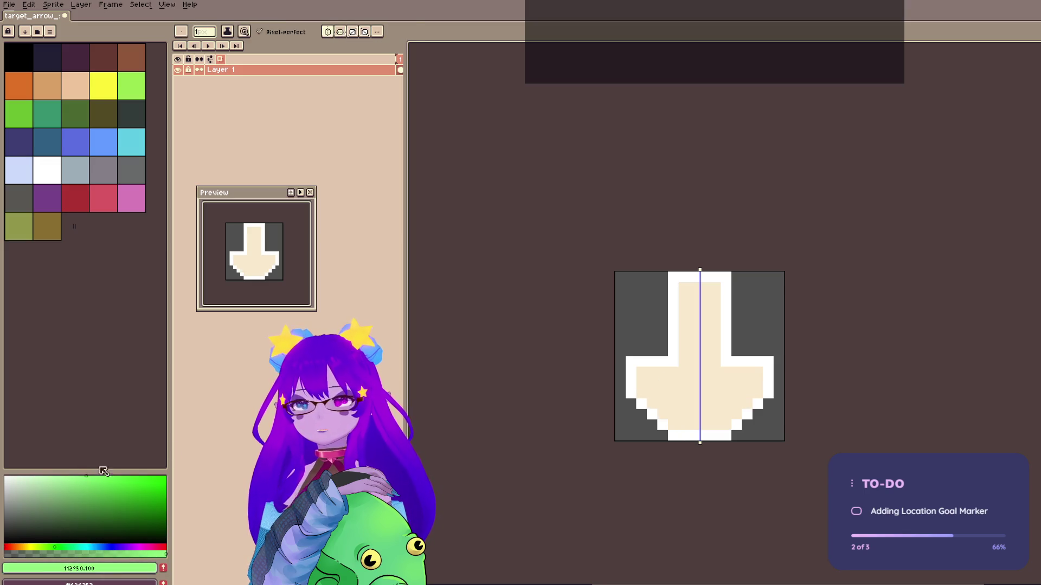
key("g")
left_click(700, 372)
left_click_drag(81, 476, 134, 476)
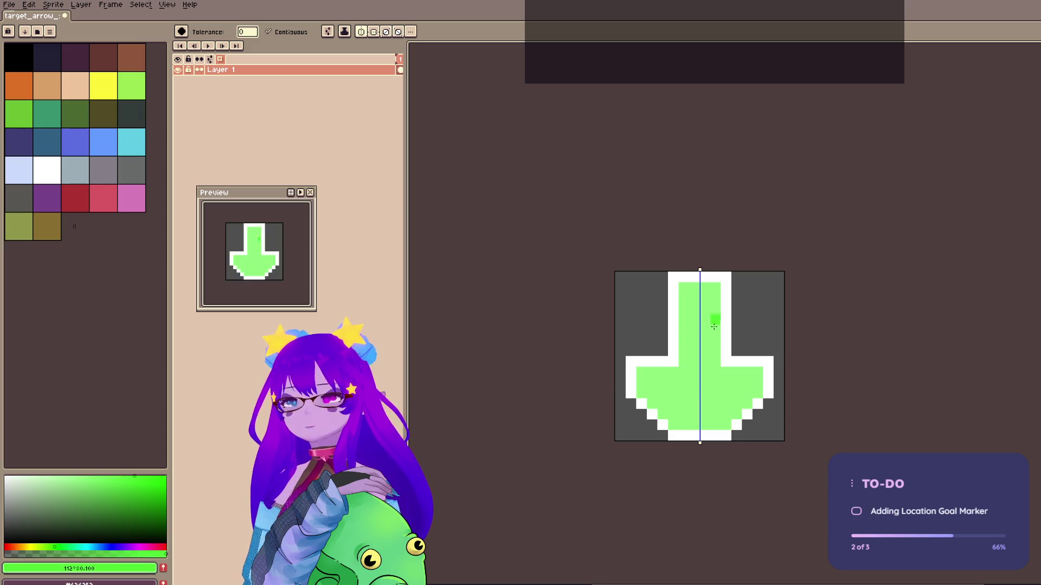
- Refill the arrow's interior with a series of trial greens, from bright to paler to saturated
left_click(715, 317)
left_click(677, 351)
left_click(49, 547)
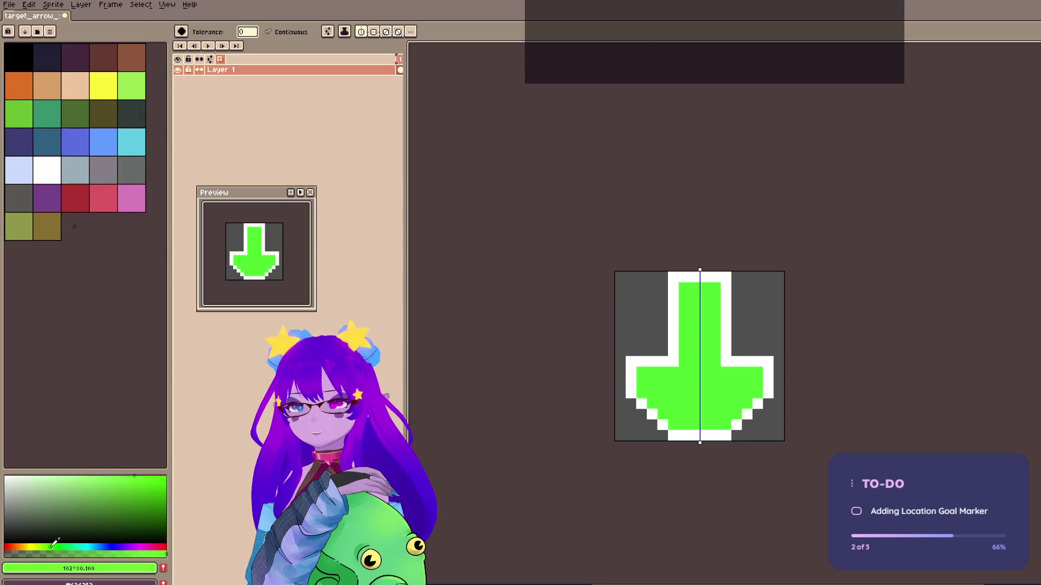
left_click(99, 483)
left_click(674, 382)
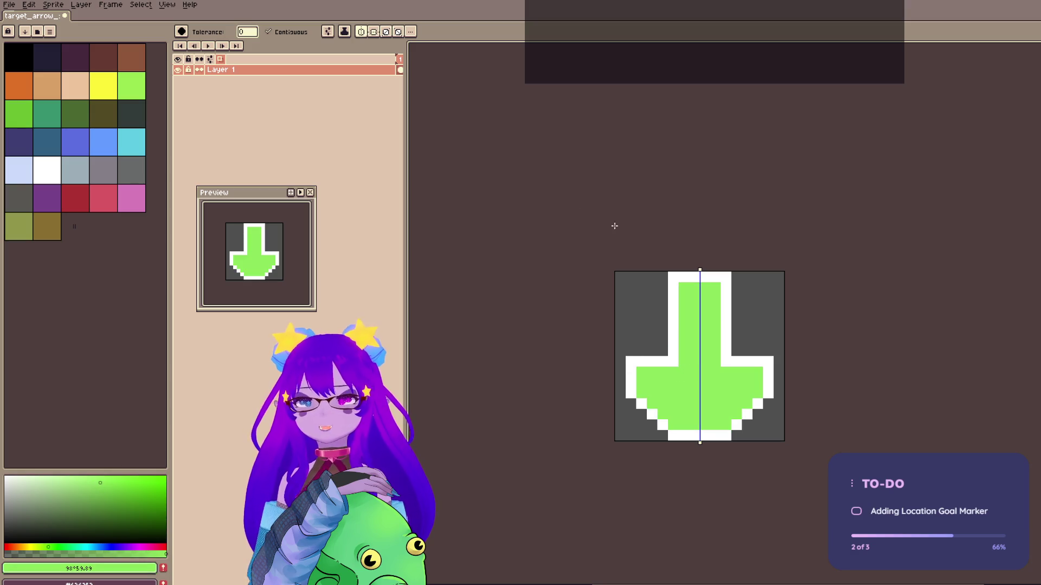
left_click(84, 481)
left_click(736, 394)
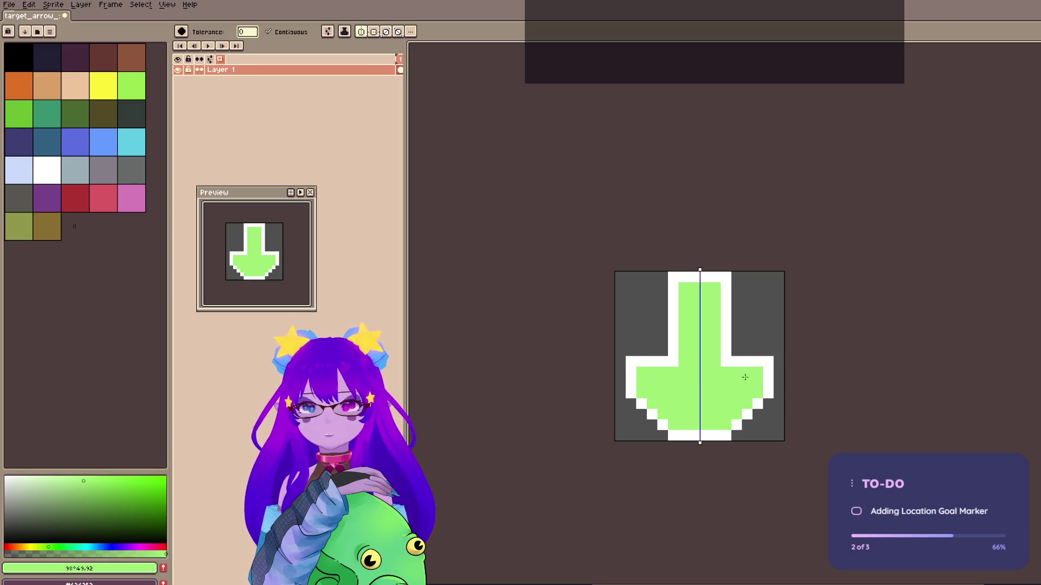
left_click(109, 486)
left_click(715, 392)
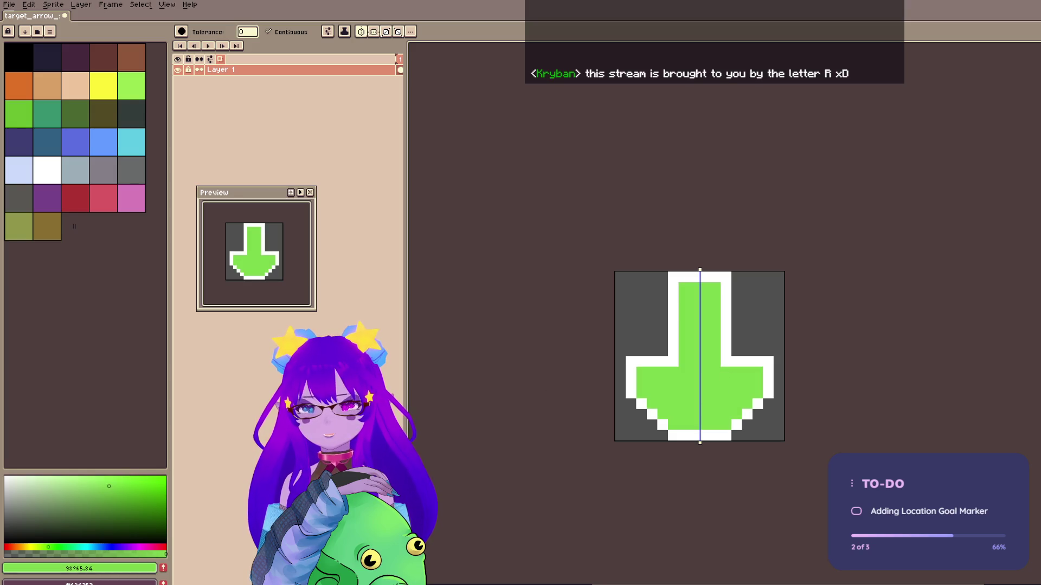
- Settle the fill on a pale yellow-green and add a Grayscale Overlay layer
left_click(89, 481)
left_click(706, 394)
left_click(49, 546)
left_click_drag(50, 545, 43, 547)
left_click(100, 481)
left_click(693, 392)
key("g")
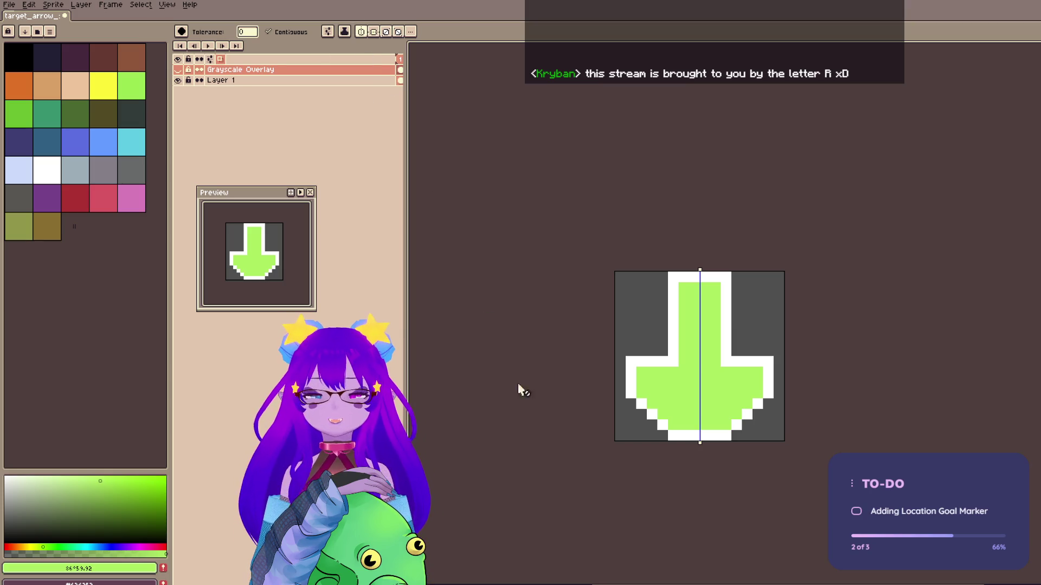
- Sample white from the arrow's border and make Layer 1 the drawing layer
key("h")
scroll(632, 325, "down", 1)
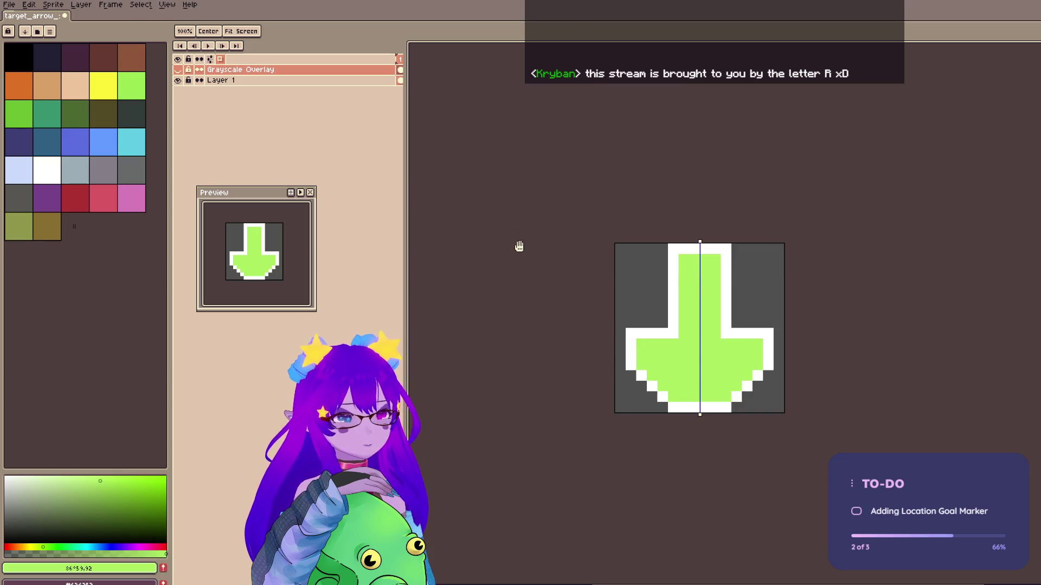
key("b")
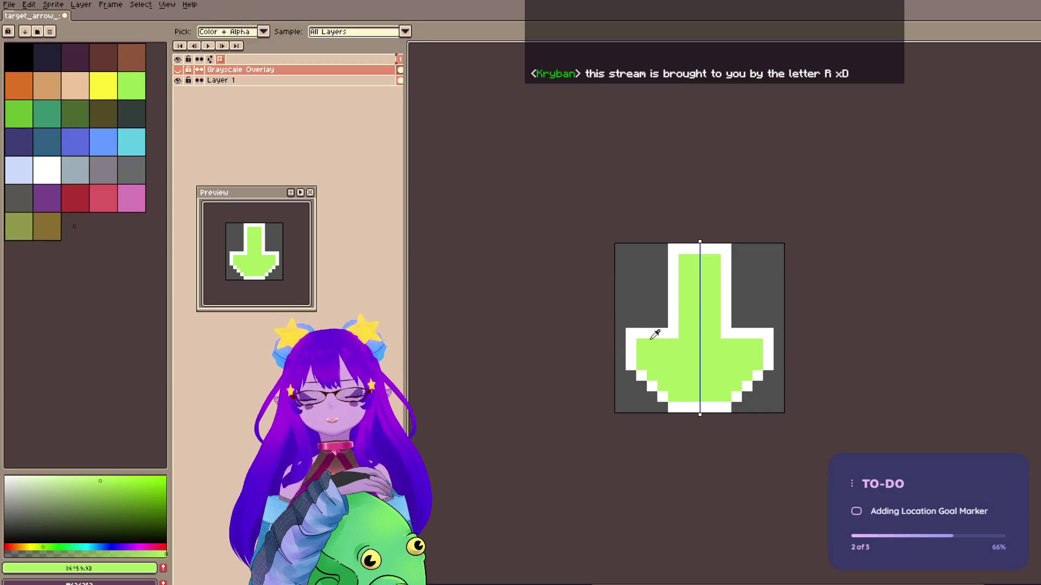
left_click(672, 294, "alt")
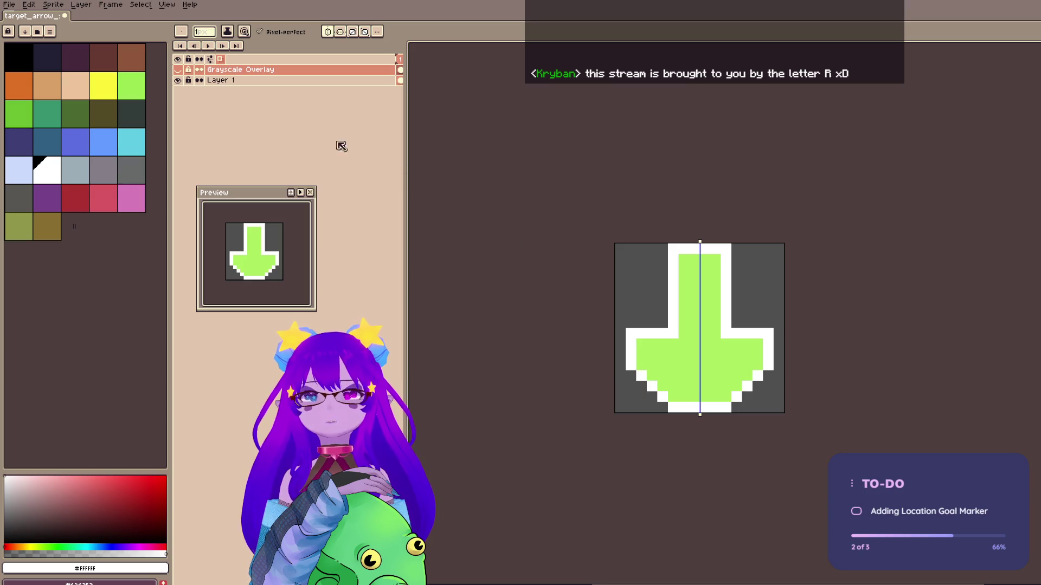
left_click(320, 80)
key("i")
key("b")
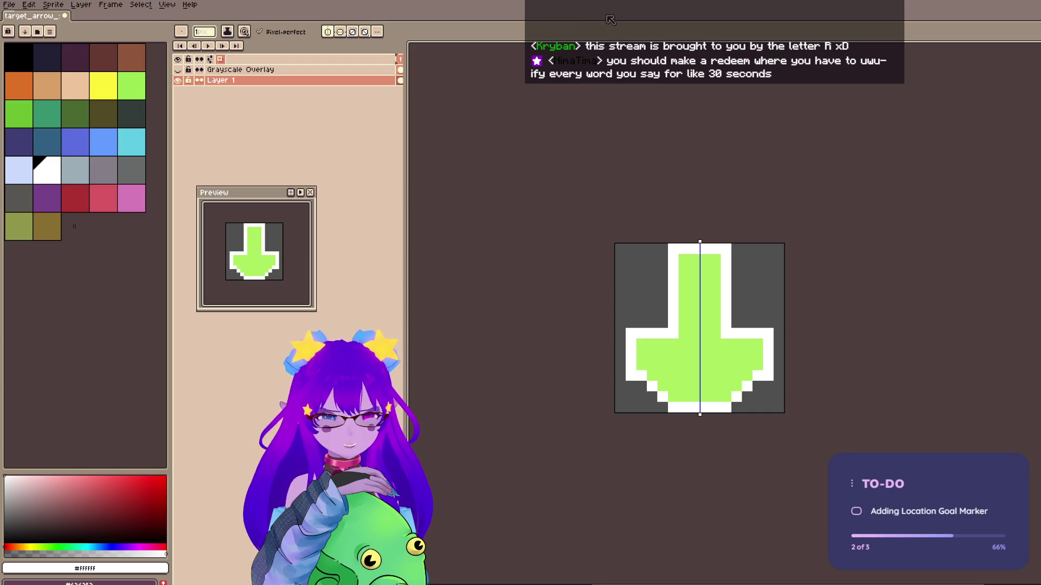
- Redraw the white bottom outline and thicken the outline on the arrow's sides
left_click(642, 397)
left_click(757, 386)
left_click_drag(653, 394, 741, 402)
left_click(641, 398)
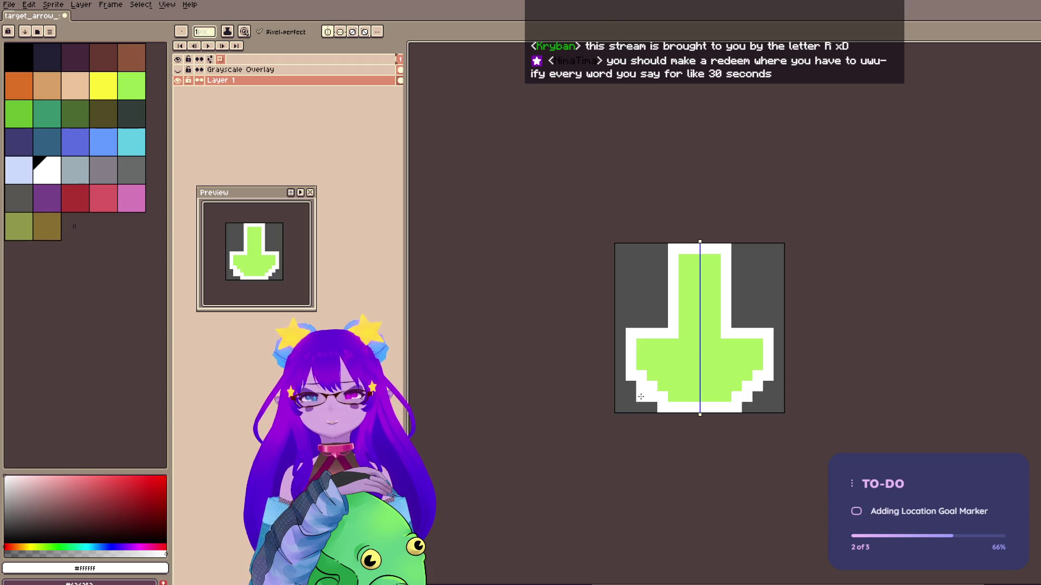
left_click_drag(642, 344, 642, 377)
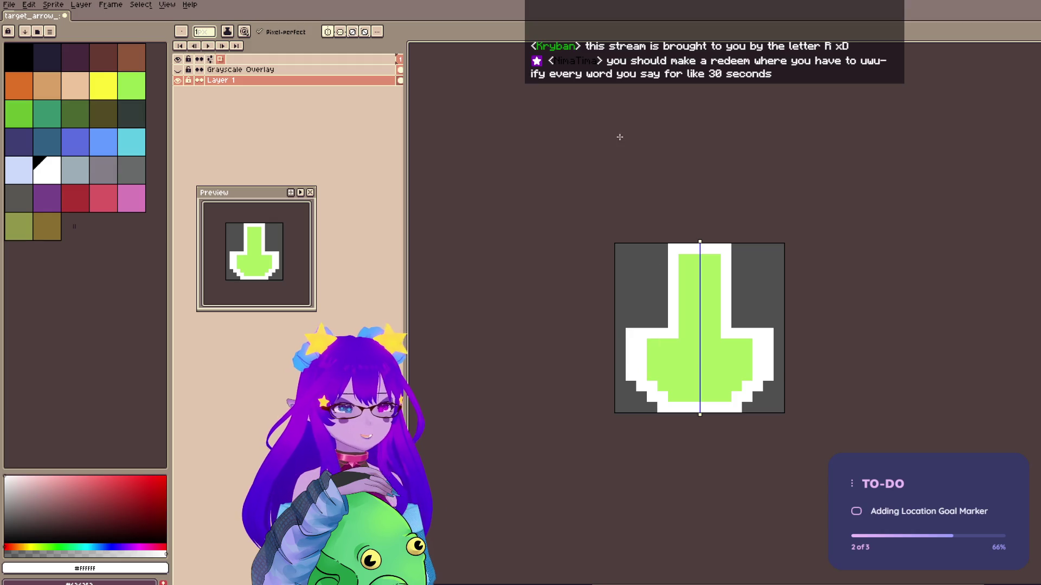
- Erase the outermost white column and the stray bottom and lower-left corner pixels
key("e")
left_click_drag(631, 332, 631, 380)
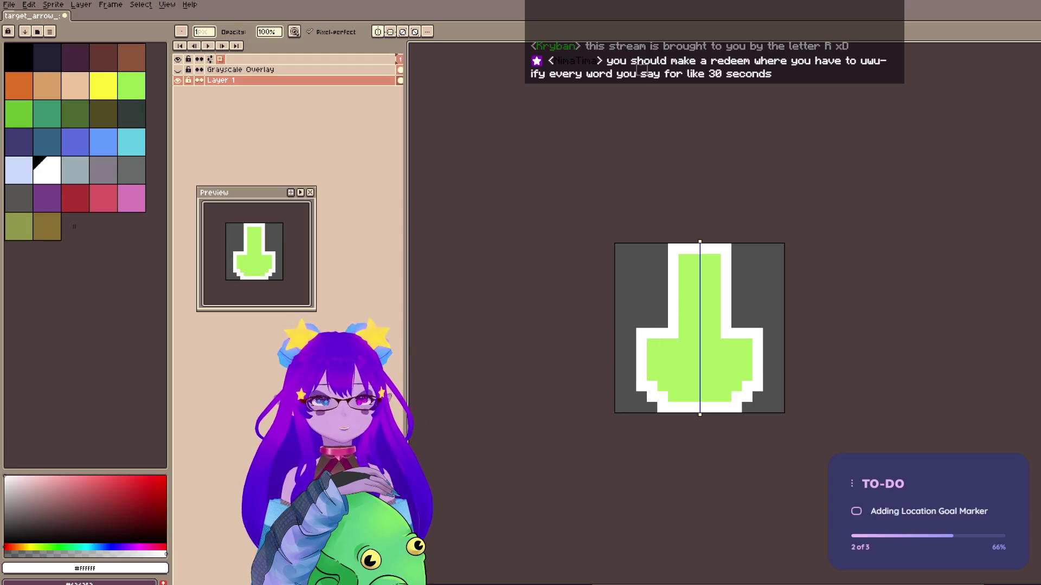
left_click(663, 408)
key("b")
key("e")
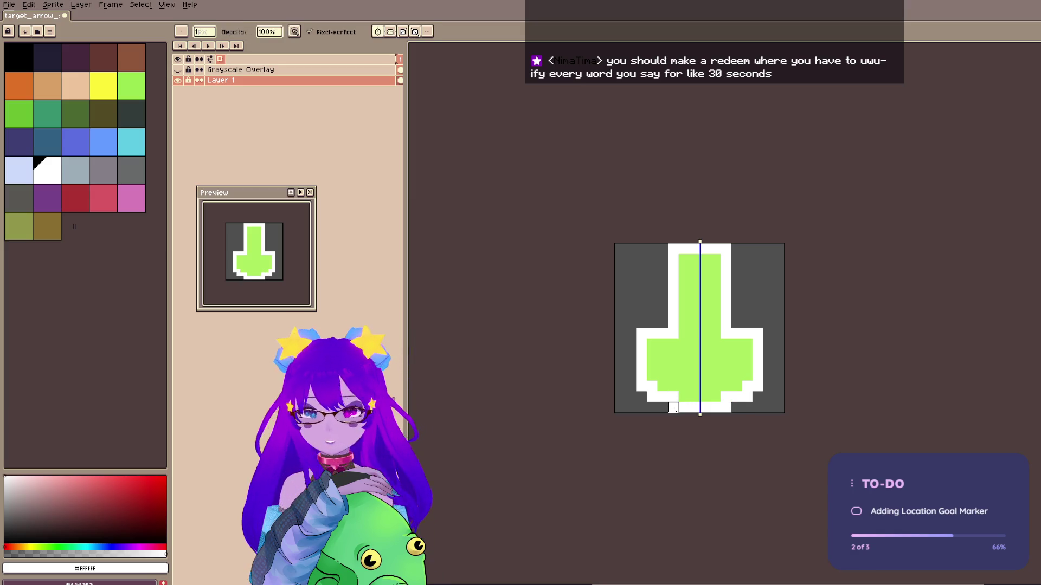
left_click(674, 407)
left_click(652, 407)
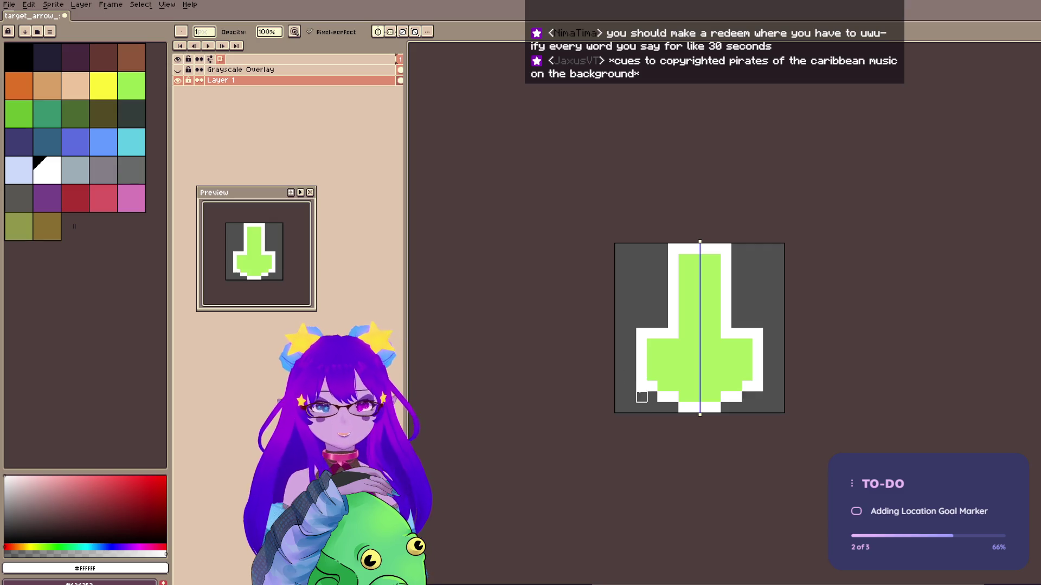
left_click(641, 386)
- Reshape the arrowhead tip pixel by pixel, undoing the last tip change
key("b")
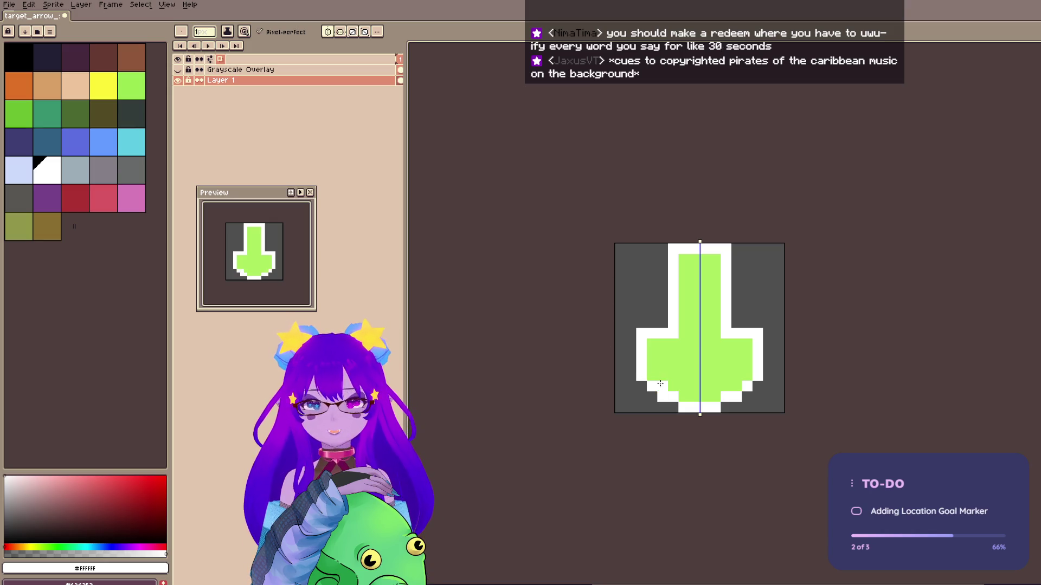
left_click(663, 386)
key("e")
left_click(663, 396)
key("b")
left_click(683, 396)
key("e")
left_click(684, 407)
key("e")
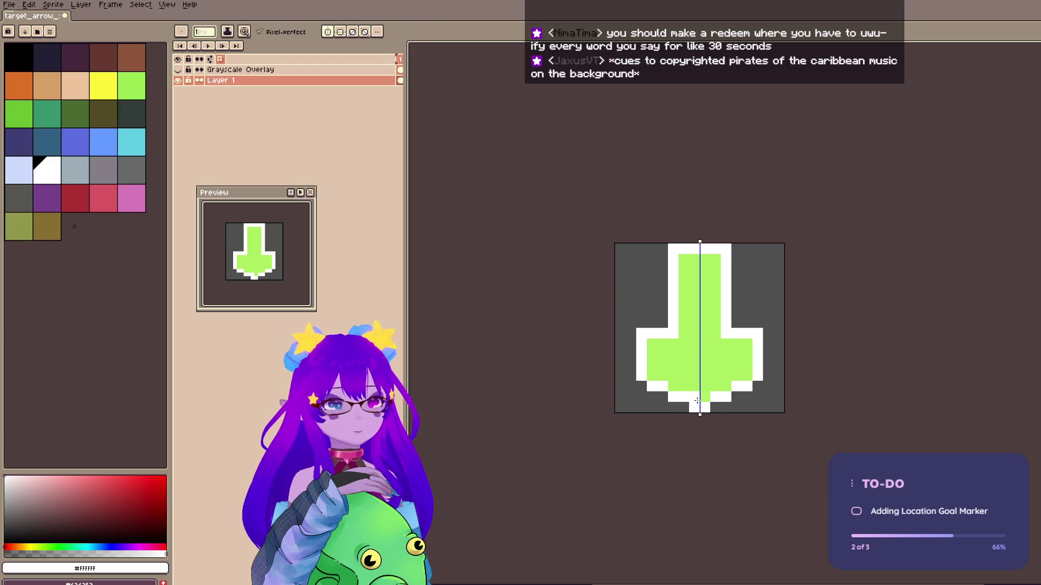
key("ctrl+z")
key("ctrl+z")
- Add a white pixel at the tip and erase the lower-left stair-step outline pixels
left_click(695, 398, "alt")
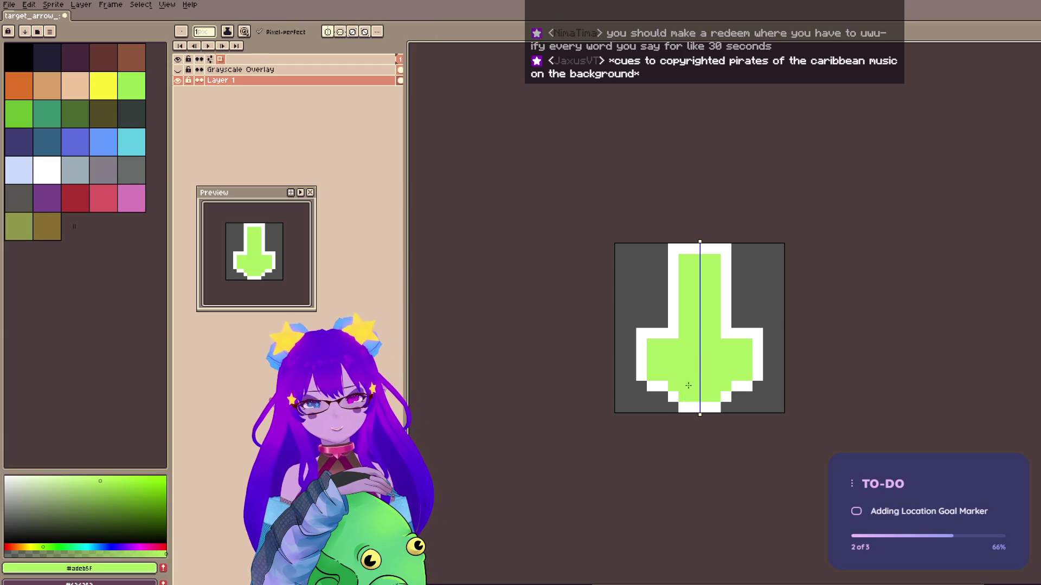
left_click(641, 374, "alt")
left_click(651, 374)
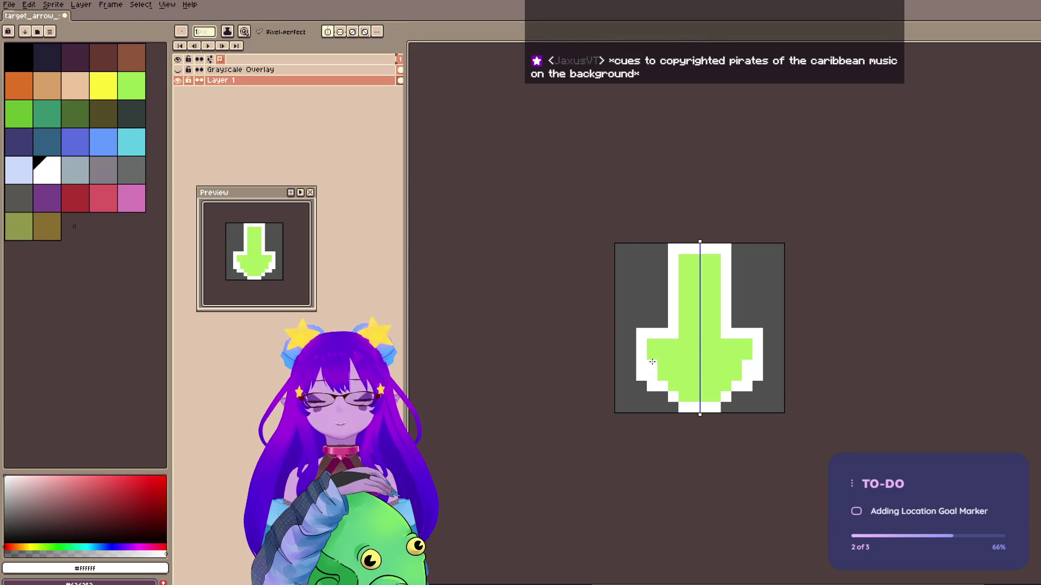
key("b")
left_click_drag(641, 365, 652, 397)
left_click(663, 397)
key("b")
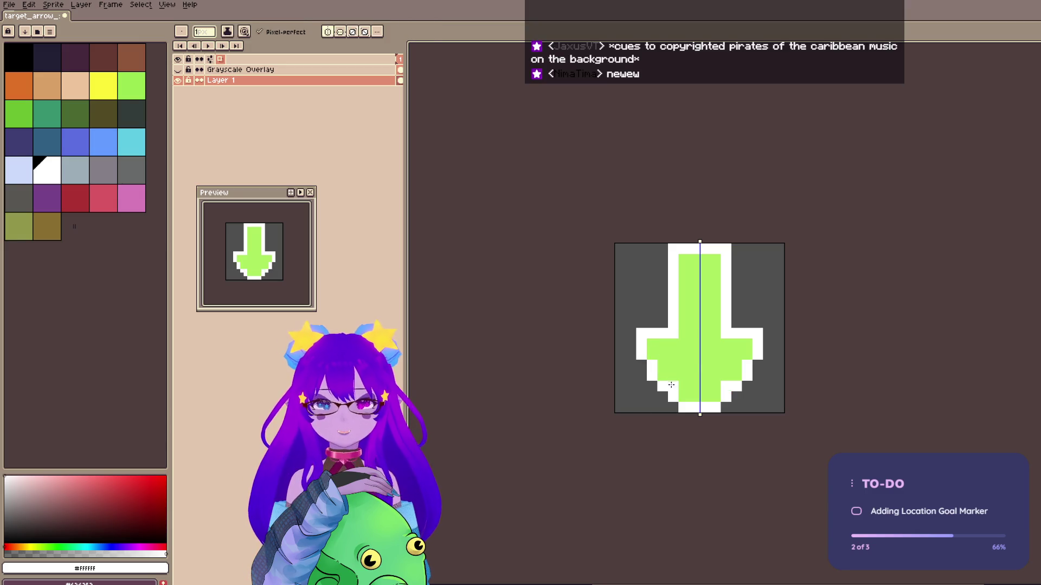
- Adjust the bottom and lower-left stair-step outline pixels, undoing the last edits
key("b")
left_click(684, 407)
left_click(673, 397)
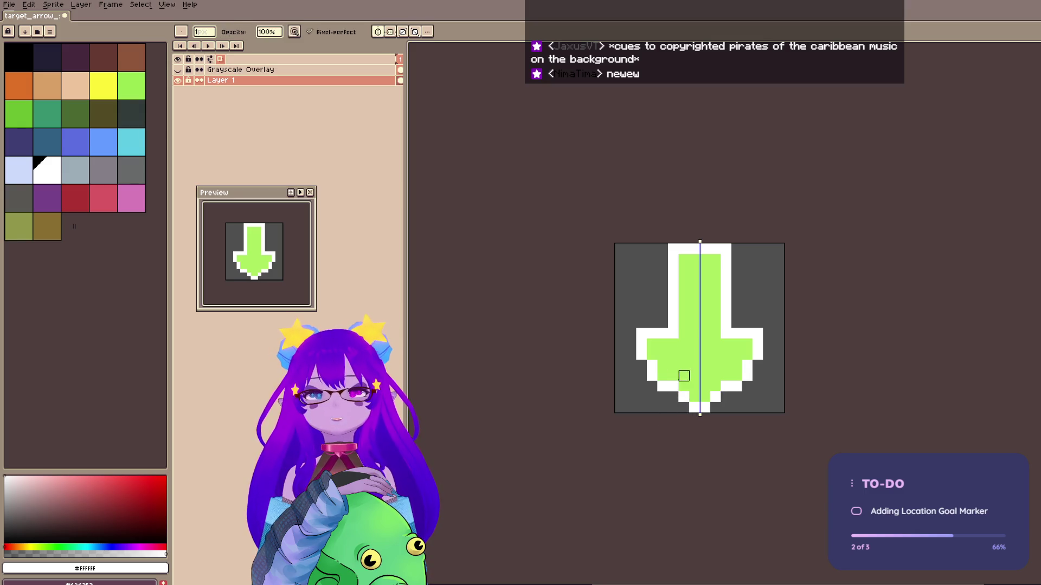
key("e")
key("b")
left_click(662, 375)
right_click(662, 386)
right_click(652, 376)
key("e")
key("ctrl+z")
key("ctrl+z")
key("ctrl+z")
key("ctrl+z")
key("ctrl+z")
key("ctrl+z")
key("ctrl+z")
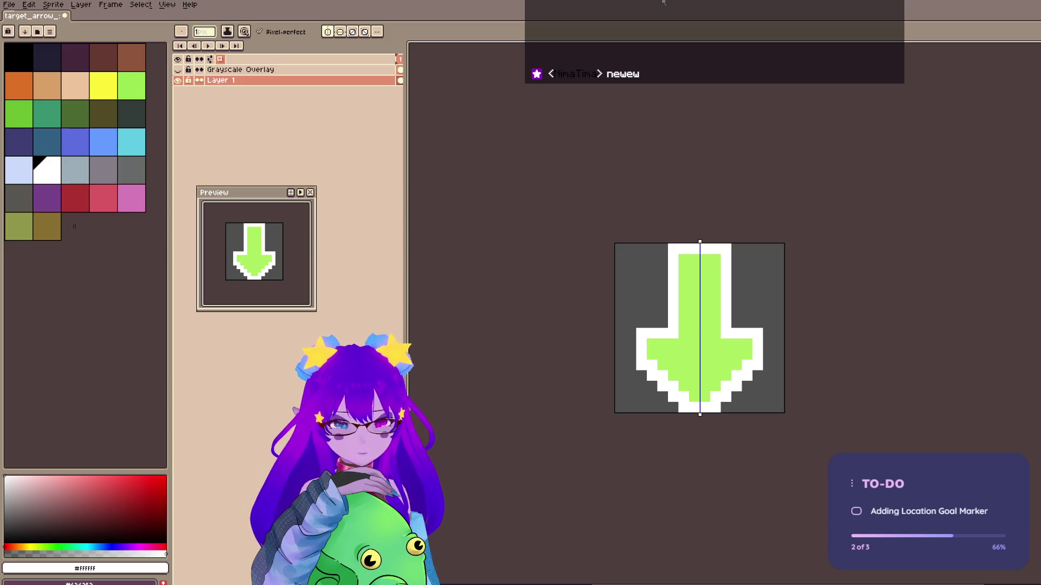
- Erase the two top corner pixels of the shaft's outline
key("e")
left_click(673, 249)
left_click(641, 333)
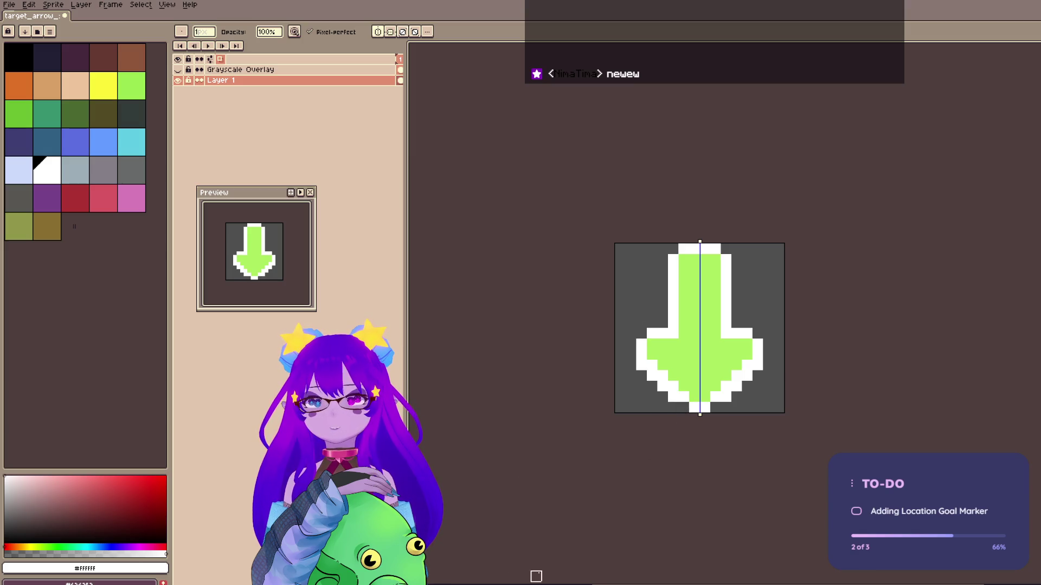
- Turn off mirror symmetry and choose a very light grey drawing colour
key("h")
left_click_drag(662, 250, 677, 263)
key("i")
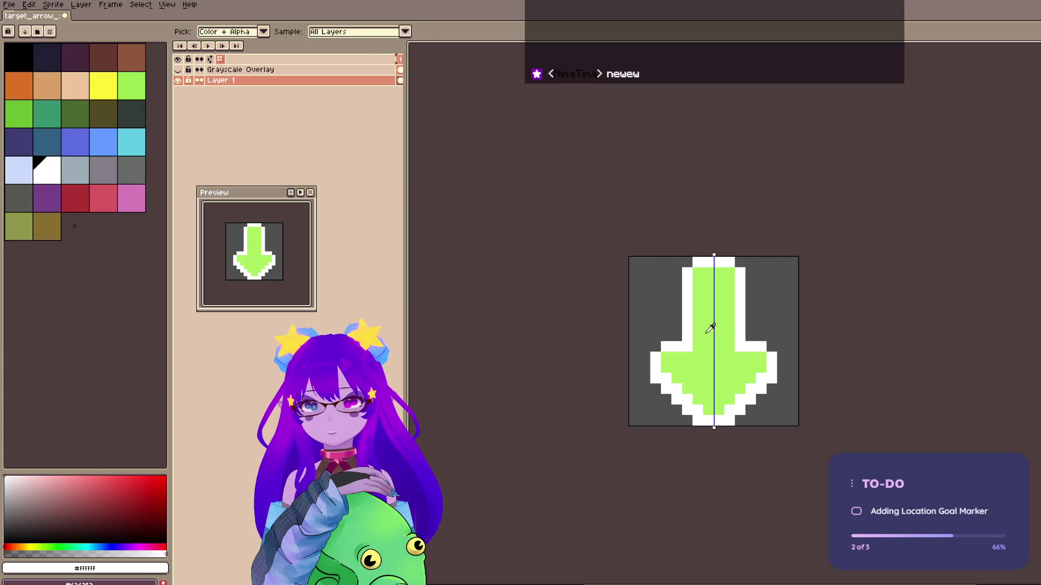
key("b")
left_click(11, 494)
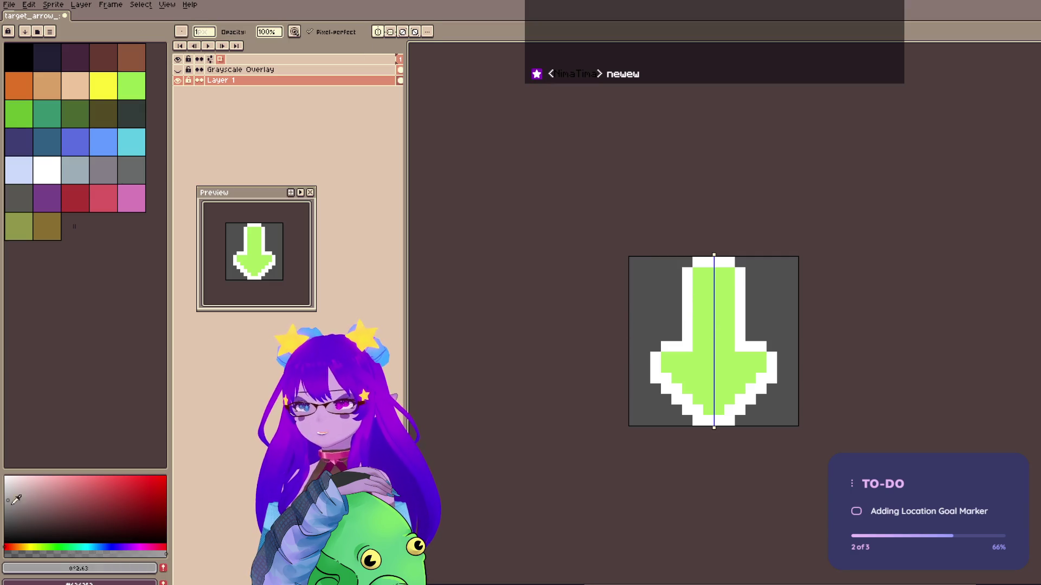
left_click(12, 546)
left_click(378, 31)
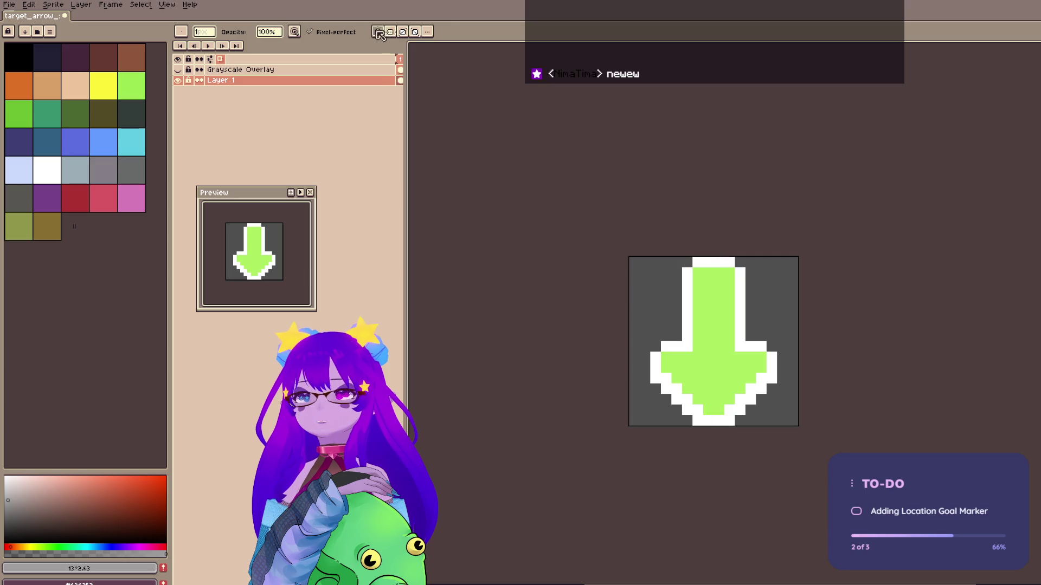
left_click(688, 410, "alt")
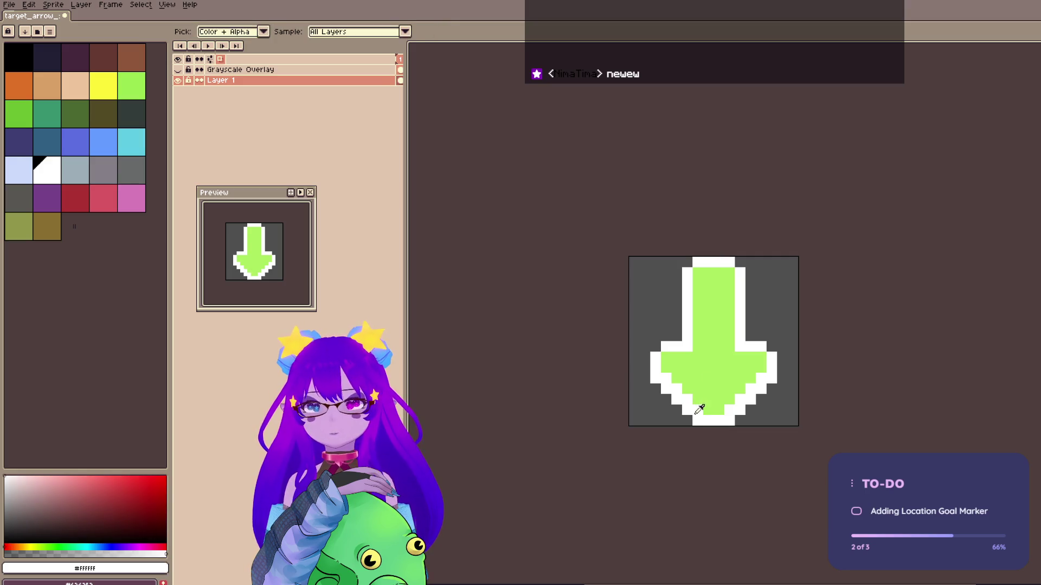
left_click(7, 480)
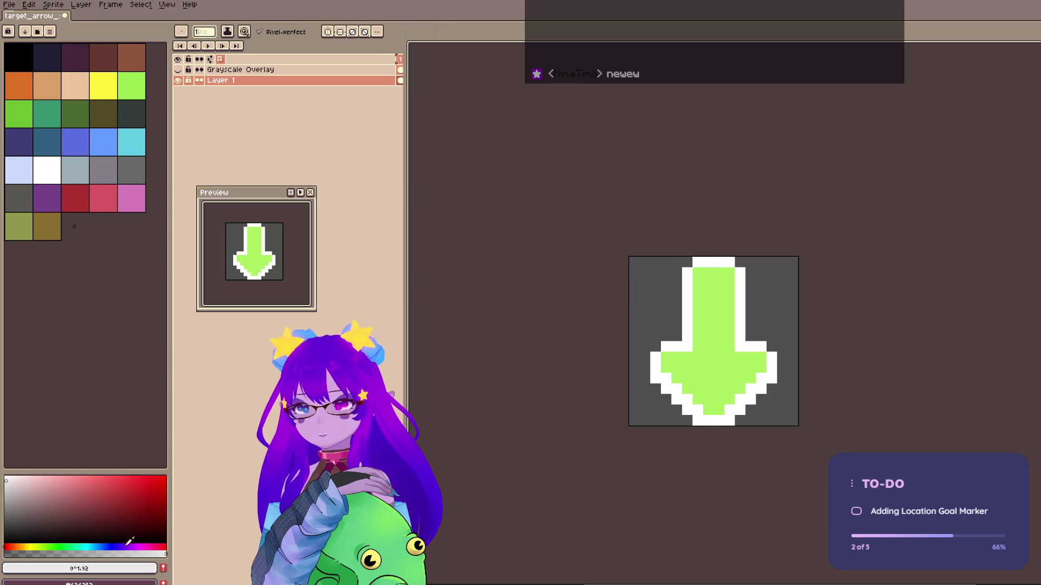
- Paint grey outline pixels and bucket-fill the right and lower outline light grey
left_click(687, 401)
left_click(6, 486)
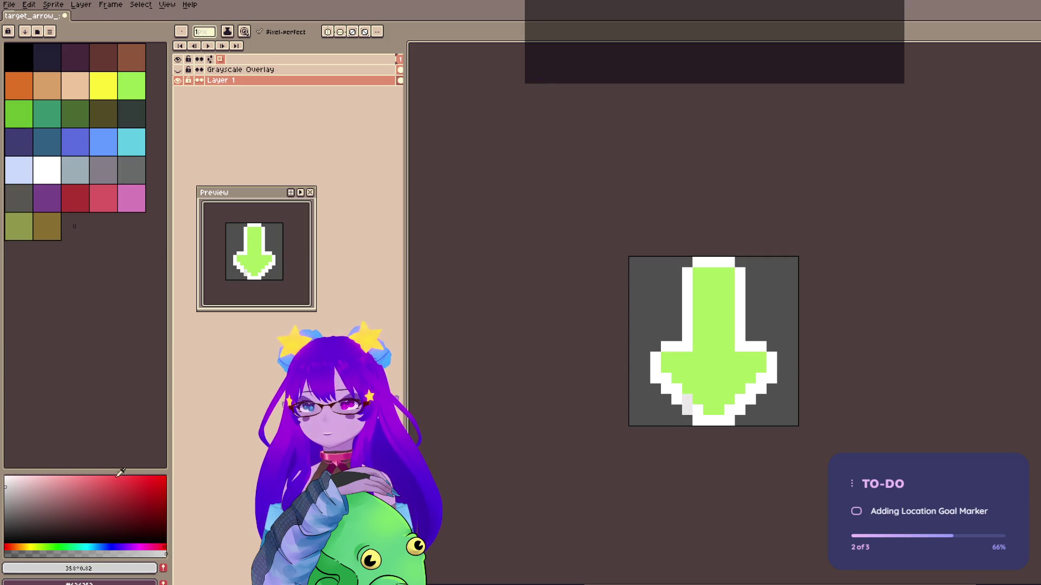
left_click(678, 400)
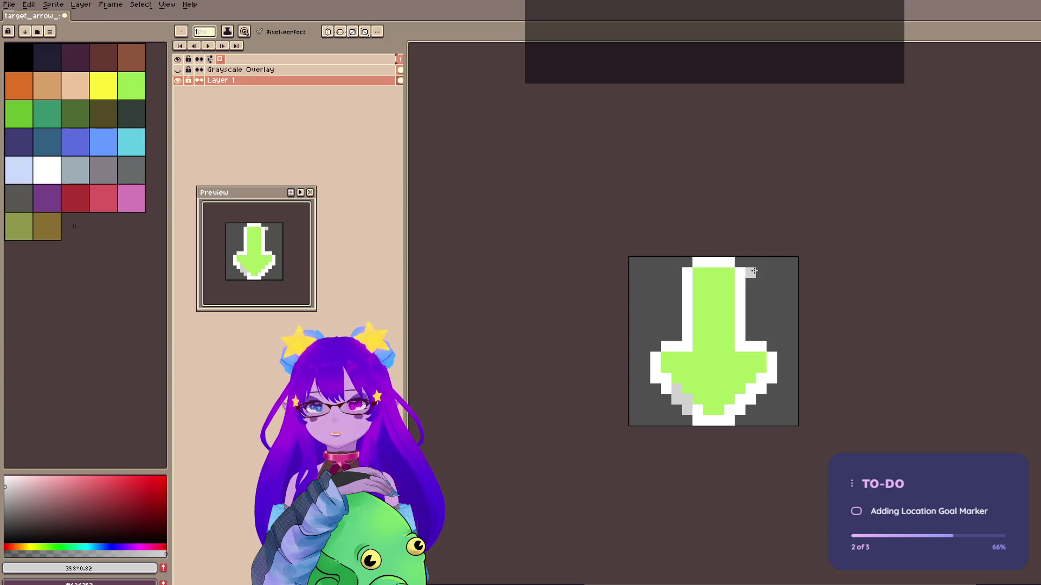
key("g")
left_click(740, 285)
left_click(772, 369)
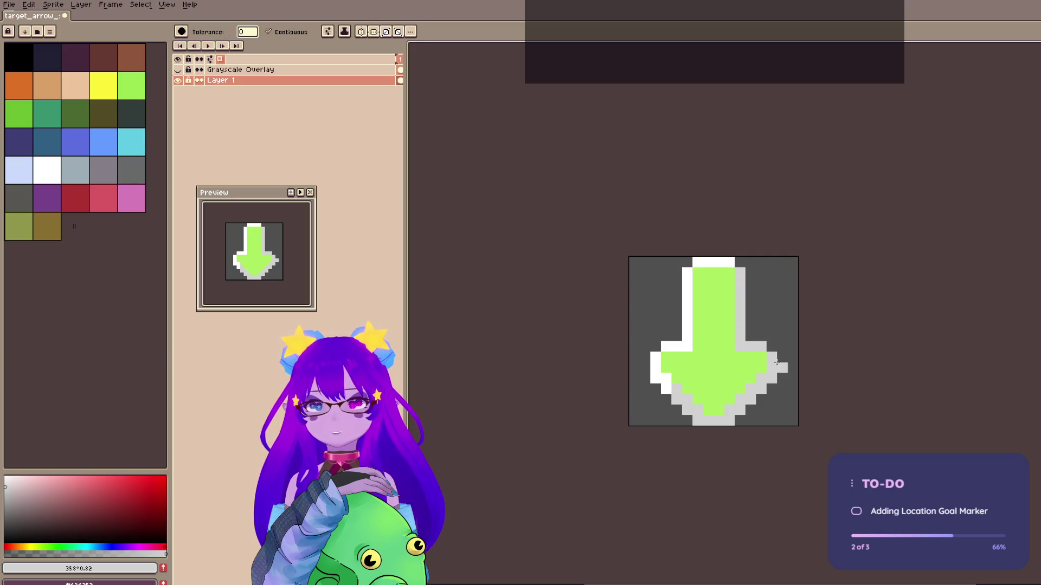
- Restore the lower-left outline and tip pixel to white and paint the top-right cap grey
key("b")
left_click(666, 373, "alt")
left_click_drag(676, 393, 683, 401)
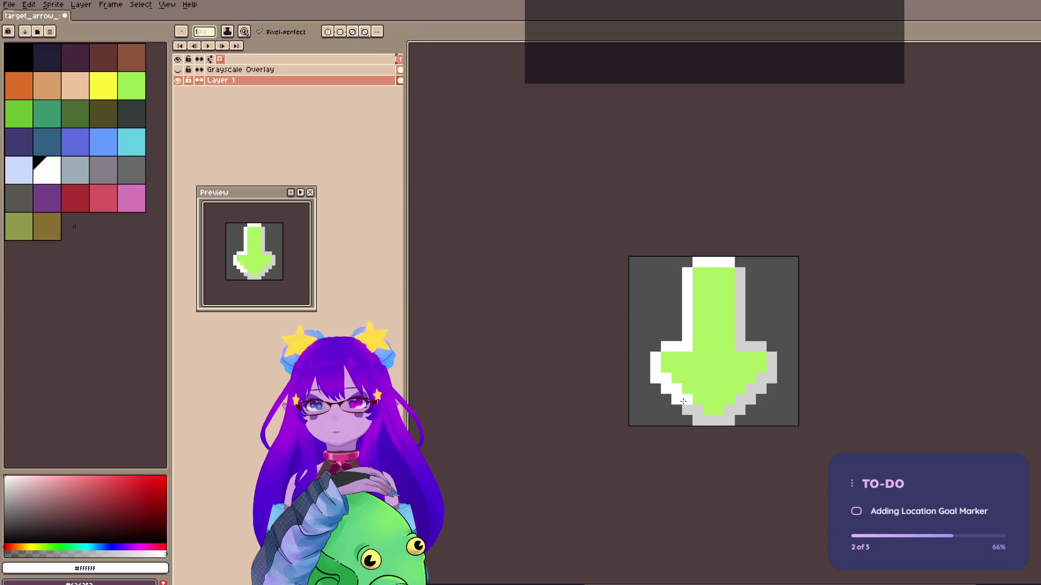
left_click(697, 422)
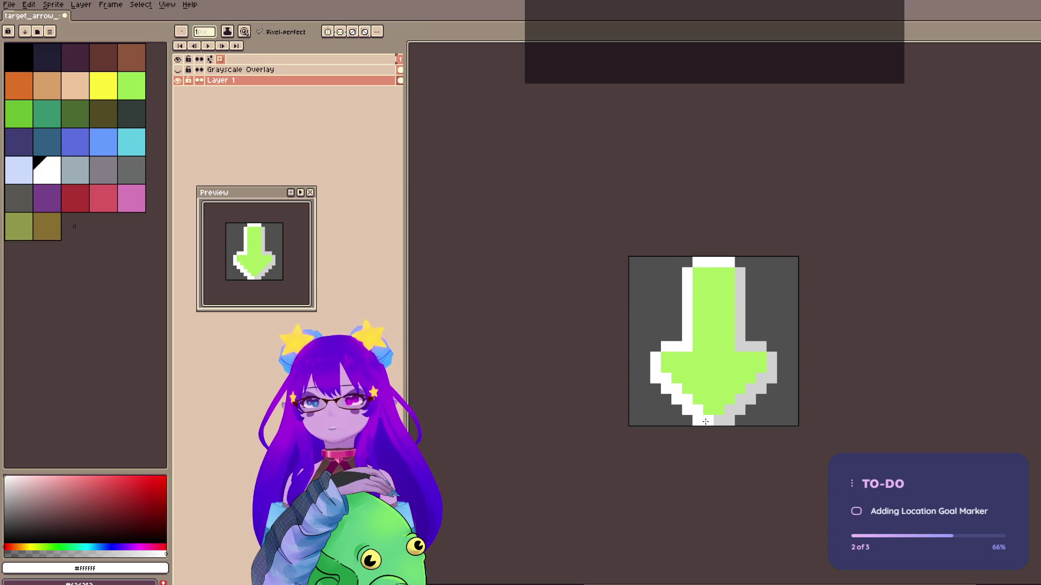
key("alt")
left_click(747, 289, "alt")
left_click_drag(729, 262, 723, 262)
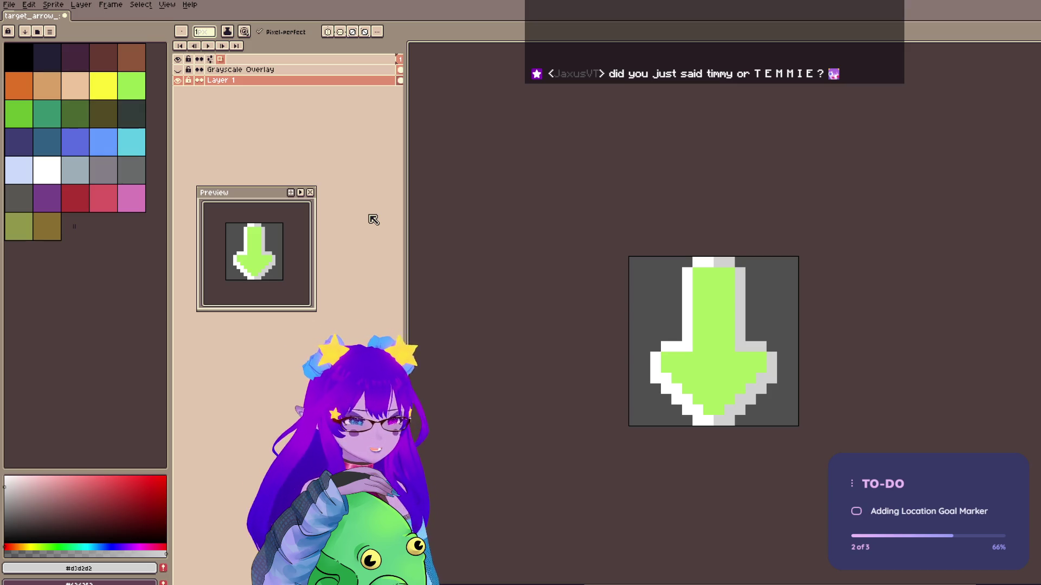
- Paint the bottom-row outline pixels grey and restore the top cap pixel to white
left_click_drag(653, 323, 667, 329)
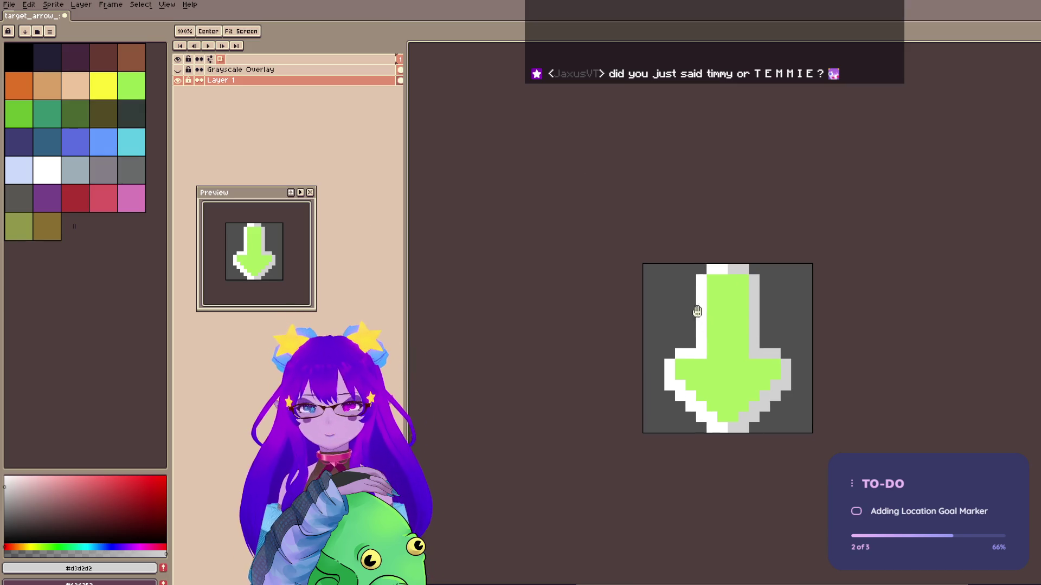
key("i")
key("b")
left_click_drag(711, 428, 723, 428)
left_click(718, 269, "alt")
left_click(733, 270)
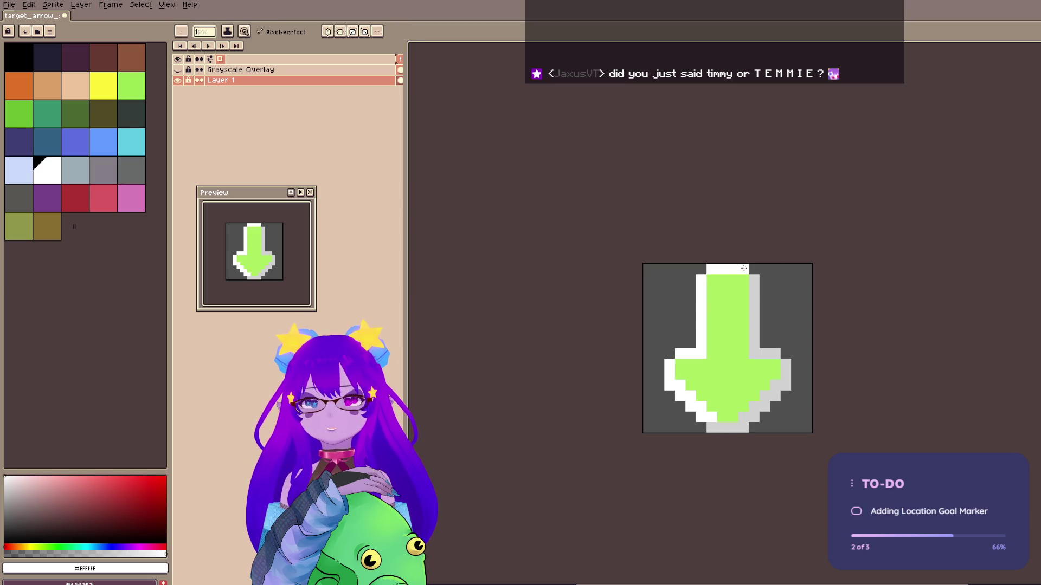
- Choose a darker green and draw shading down the arrow's right side
left_click(729, 337, "alt")
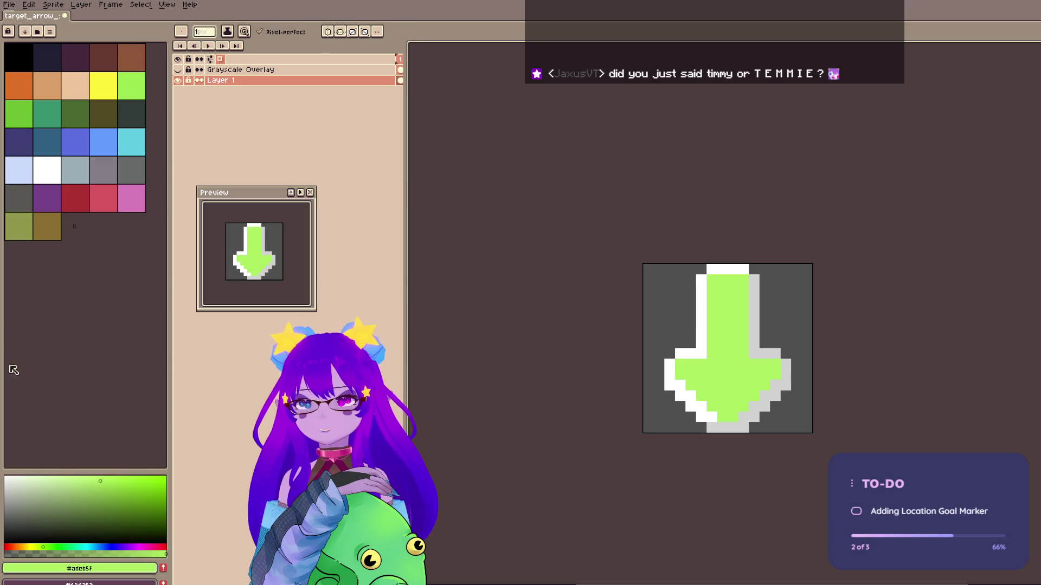
left_click(49, 546)
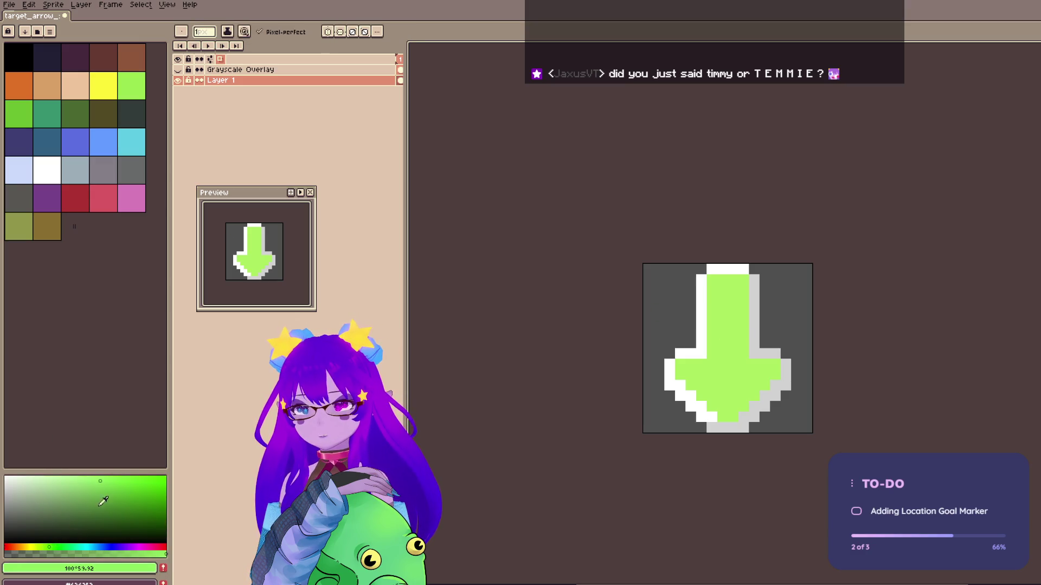
left_click(110, 499)
mouse_move(744, 276)
left_mouse_down()
mouse_move(733, 355)
mouse_move(712, 396)
left_mouse_up()
- Fill the lower-right area dark green and repaint a light-green strip and dark-green lower rows
key("g")
left_click(748, 379)
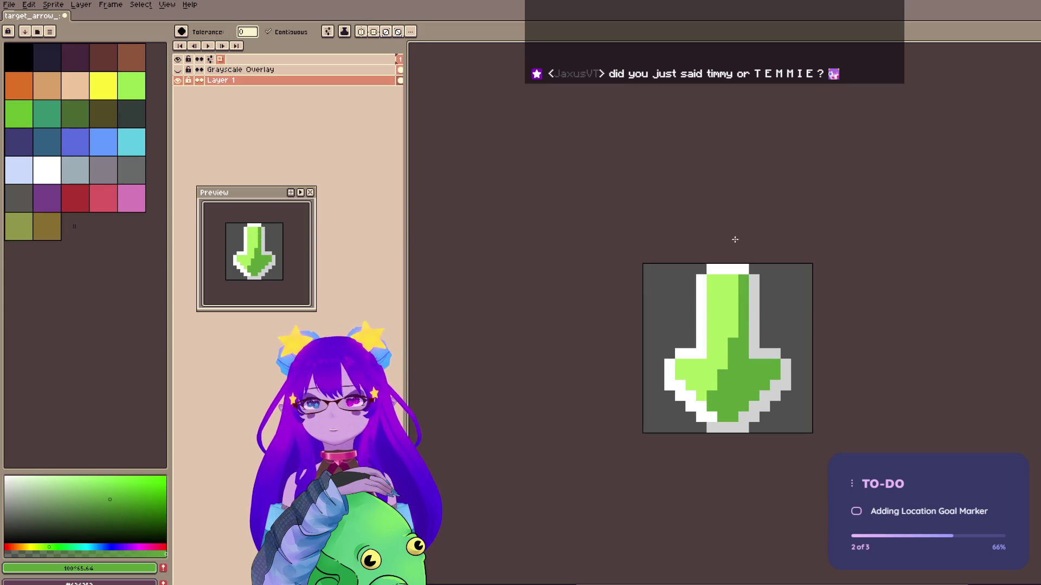
left_click(735, 310, "alt")
mouse_move(743, 279)
left_mouse_down()
mouse_move(740, 379)
mouse_move(721, 415)
mouse_move(734, 342)
left_mouse_up()
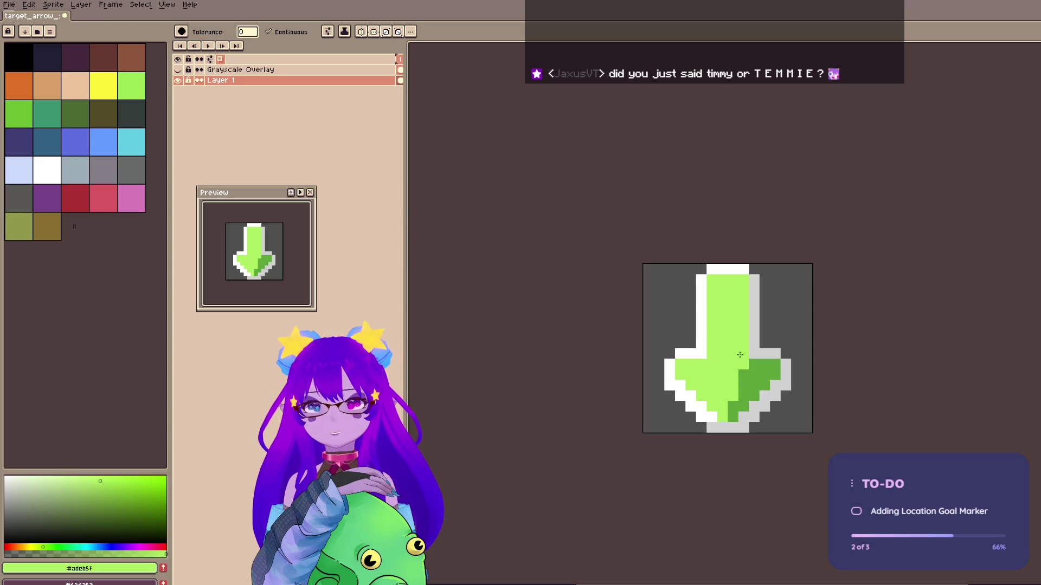
left_click(747, 384, "alt")
mouse_move(732, 402)
left_mouse_down()
mouse_move(710, 405)
mouse_move(746, 367)
left_mouse_up()
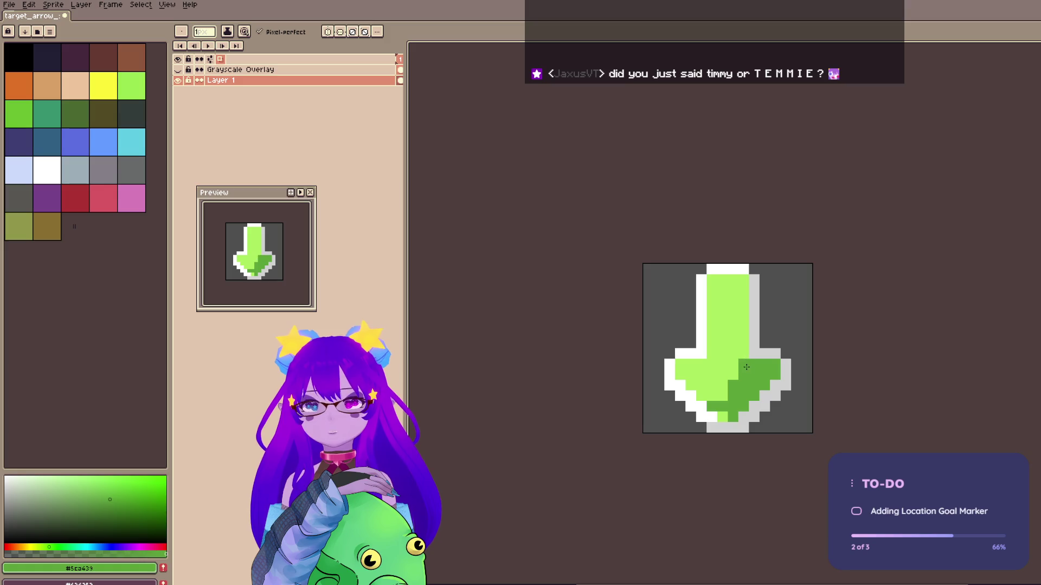
- Touch up shading pixels, then paint a pale yellow-green highlight down the shaft's left side
left_click(743, 354, "alt")
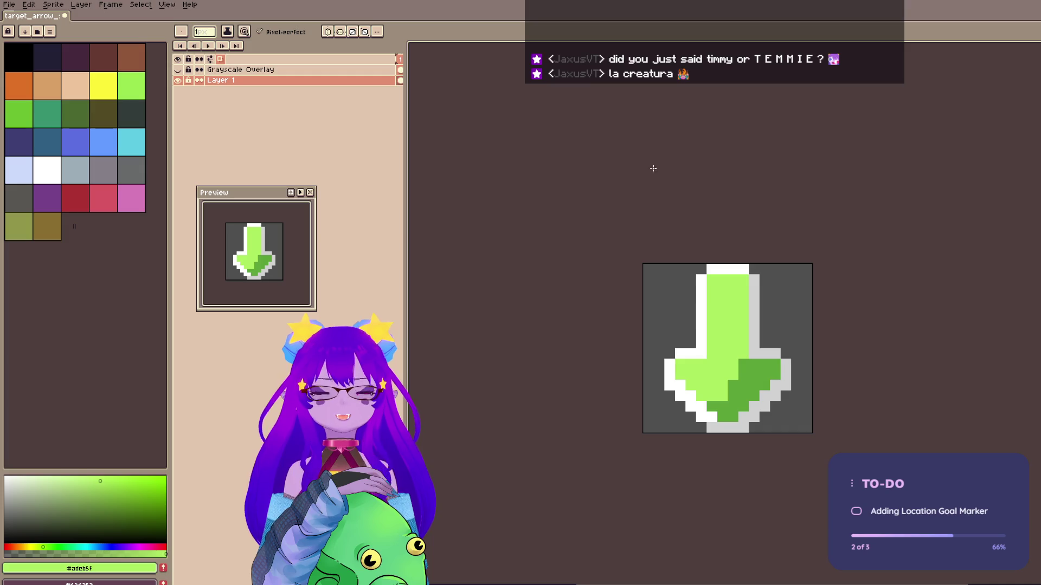
left_click(711, 406)
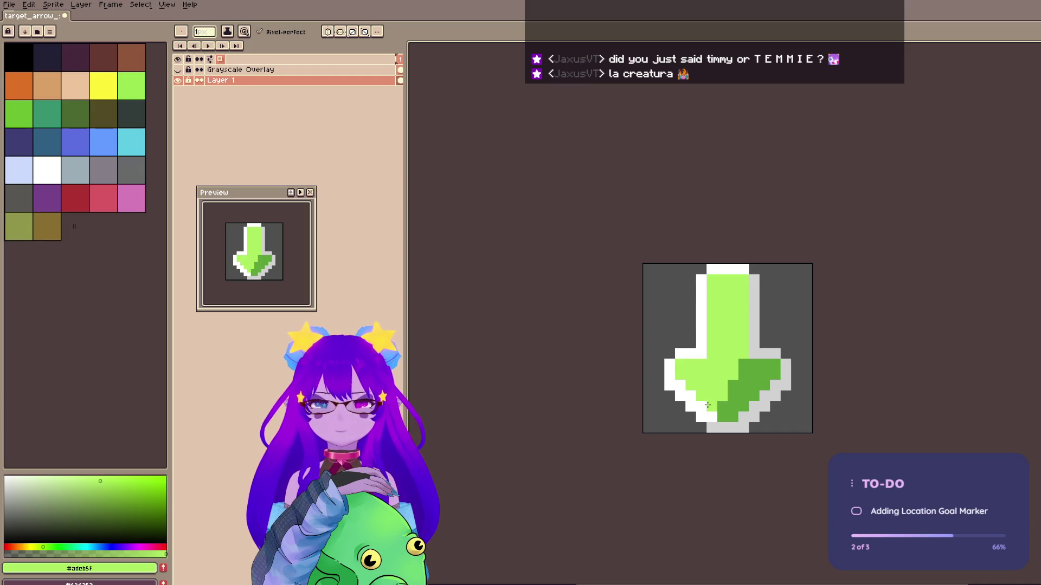
left_click(746, 361)
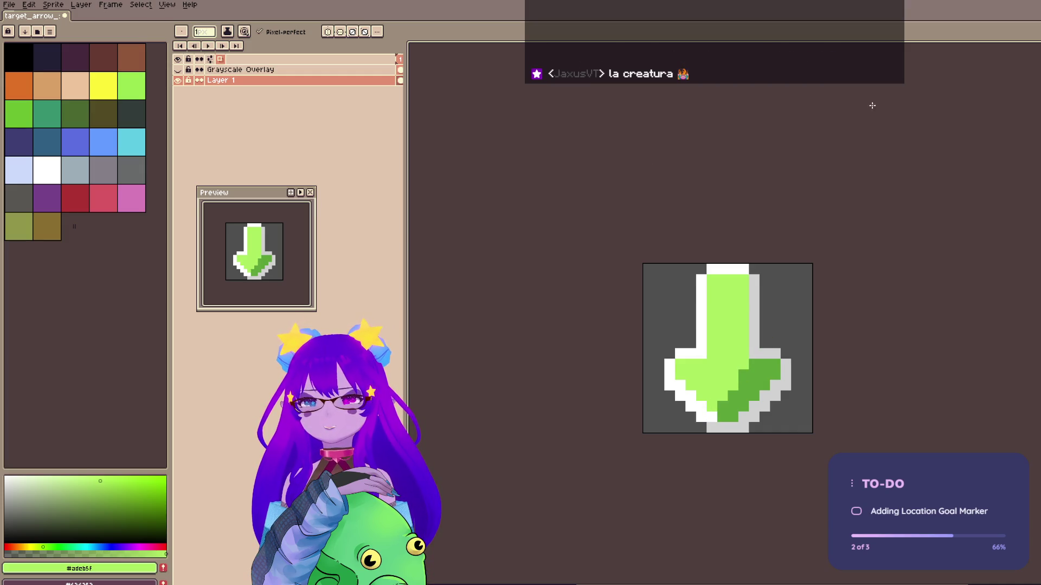
left_click(746, 368, "alt")
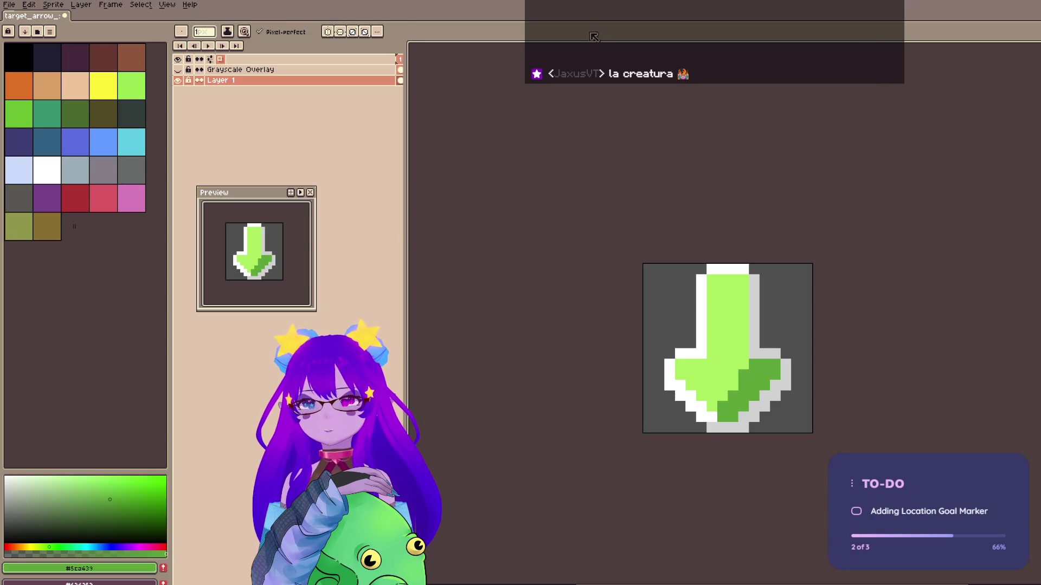
left_click(734, 314, "alt")
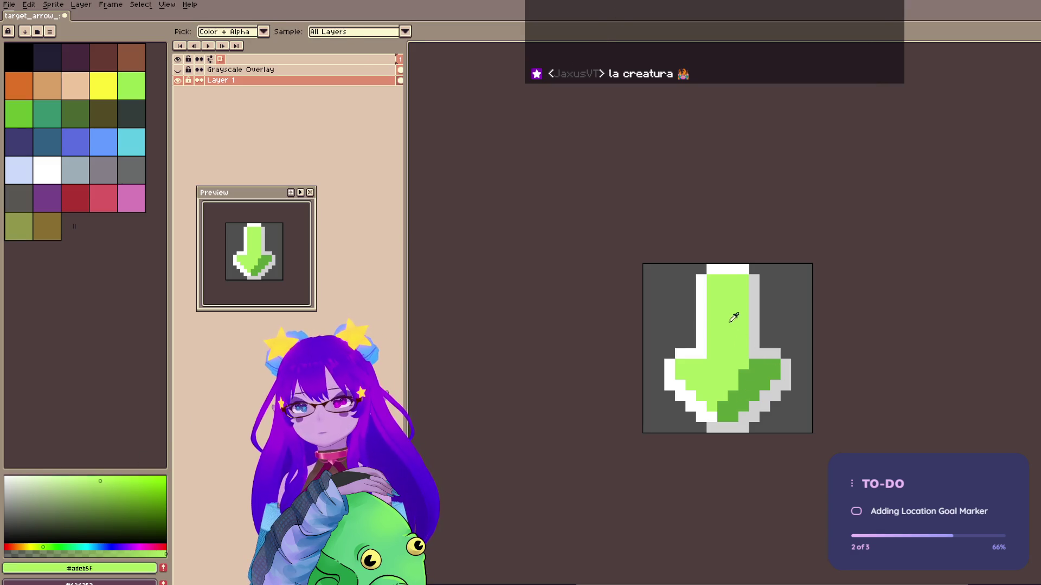
left_click(90, 475)
left_click(39, 546)
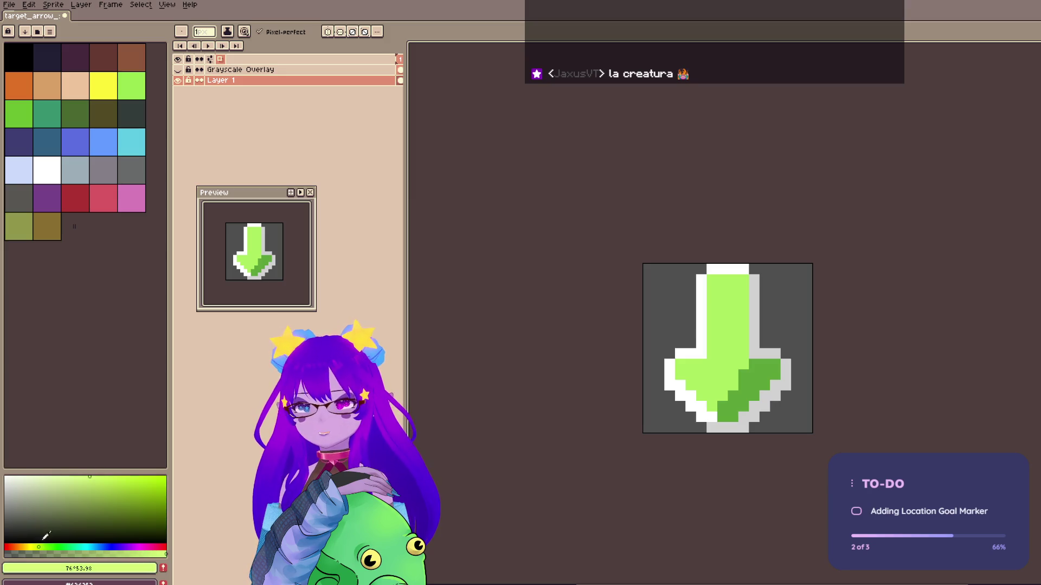
left_click_drag(709, 345, 747, 278)
- Bucket-fill the highlight strip on the arrow shaft
key("g")
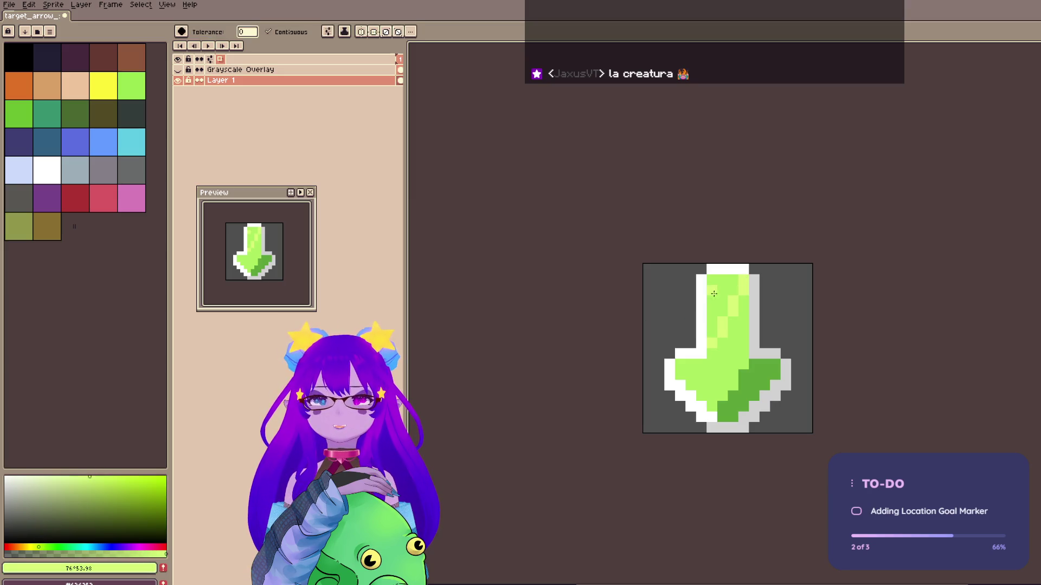
left_click(715, 312)
scroll(977, 192, "up", 2)
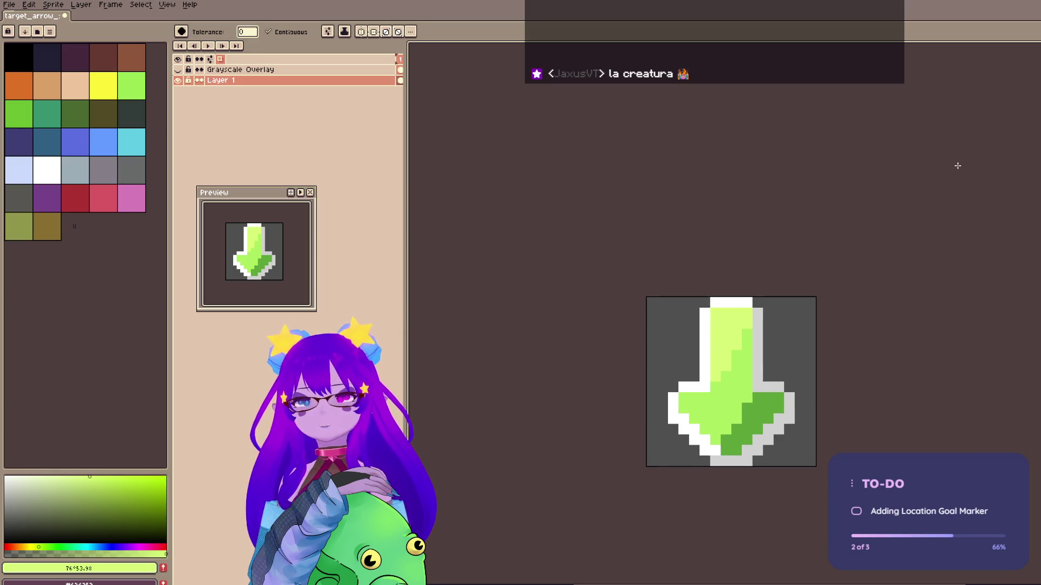
scroll(939, 163, "down", 8)
scroll(938, 174, "up", 2)
left_click_drag(939, 176, 873, 197)
scroll(841, 214, "up", 2)
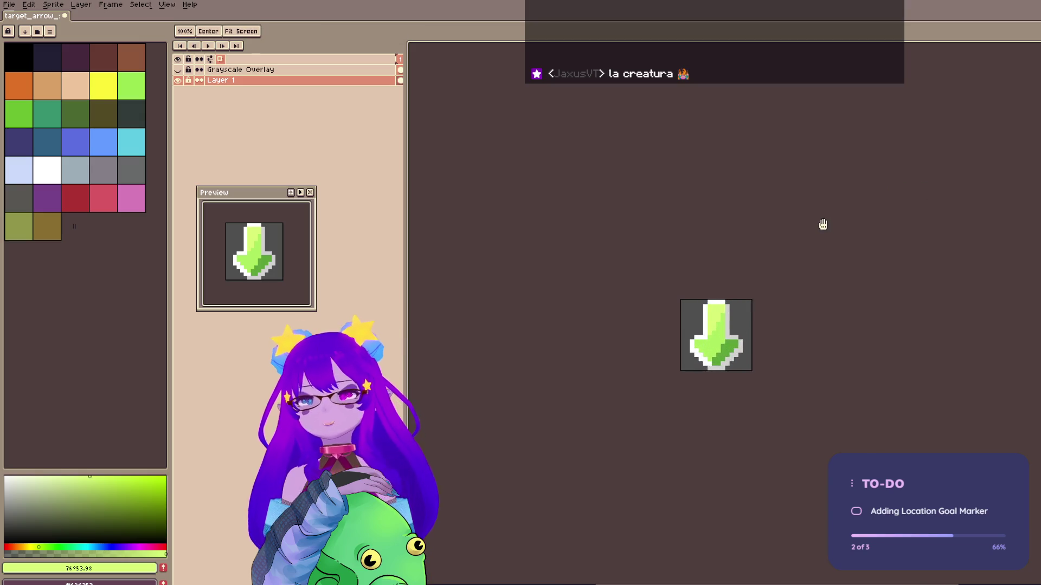
scroll(768, 343, "up", 3)
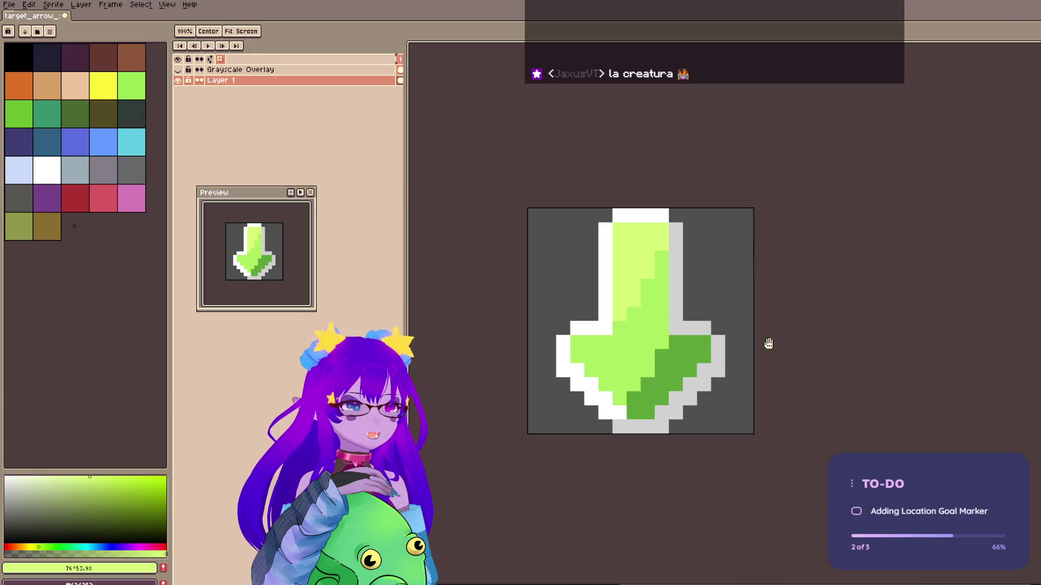
left_click_drag(675, 355, 725, 354)
- Add semi-transparent medium-green pixels along the shading using the sampled dark green
left_click(725, 352, "alt")
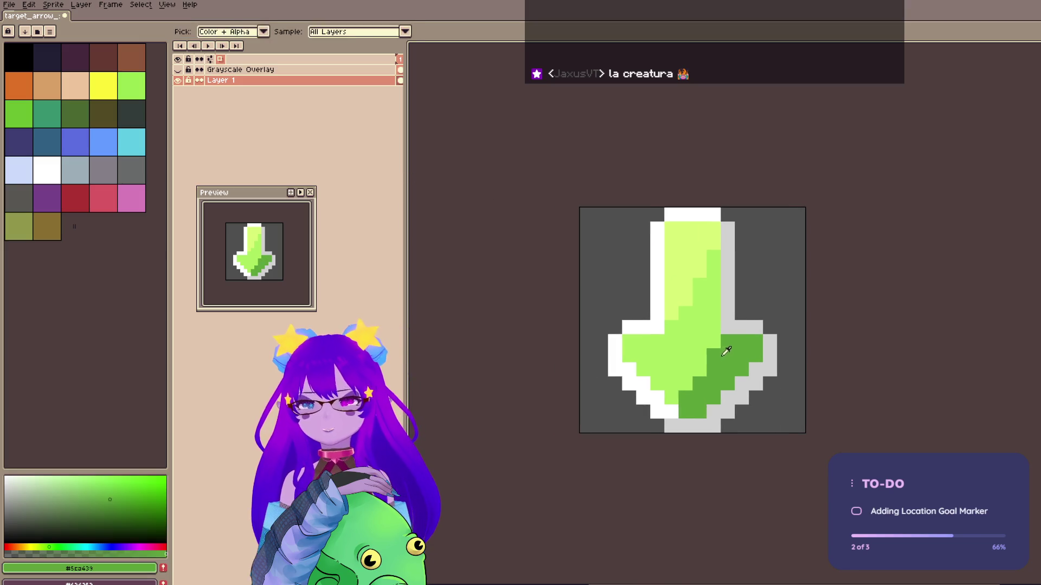
left_click_drag(54, 554, 79, 554)
key("b")
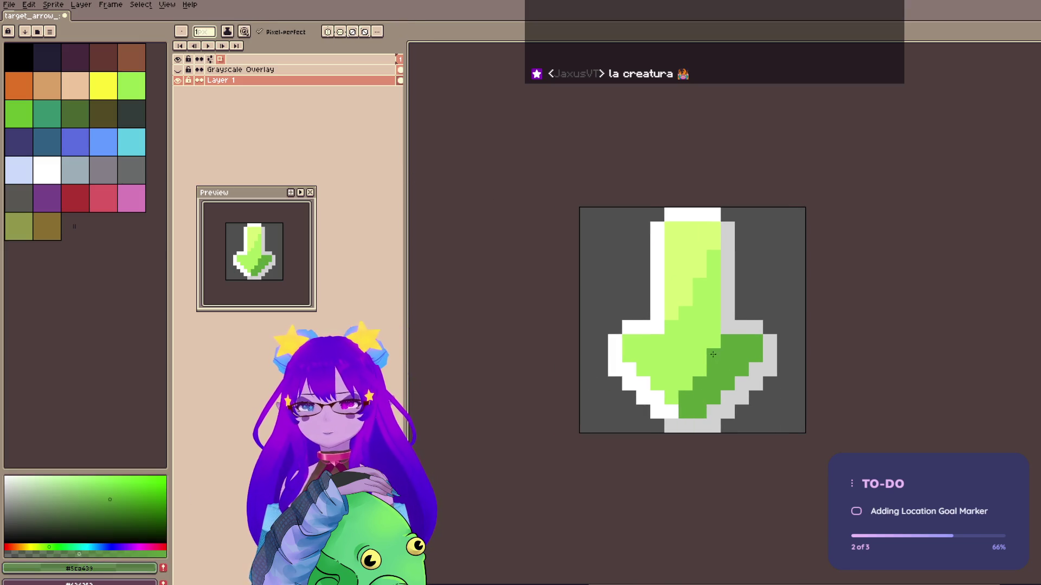
left_click(693, 341, "alt")
left_click(713, 356)
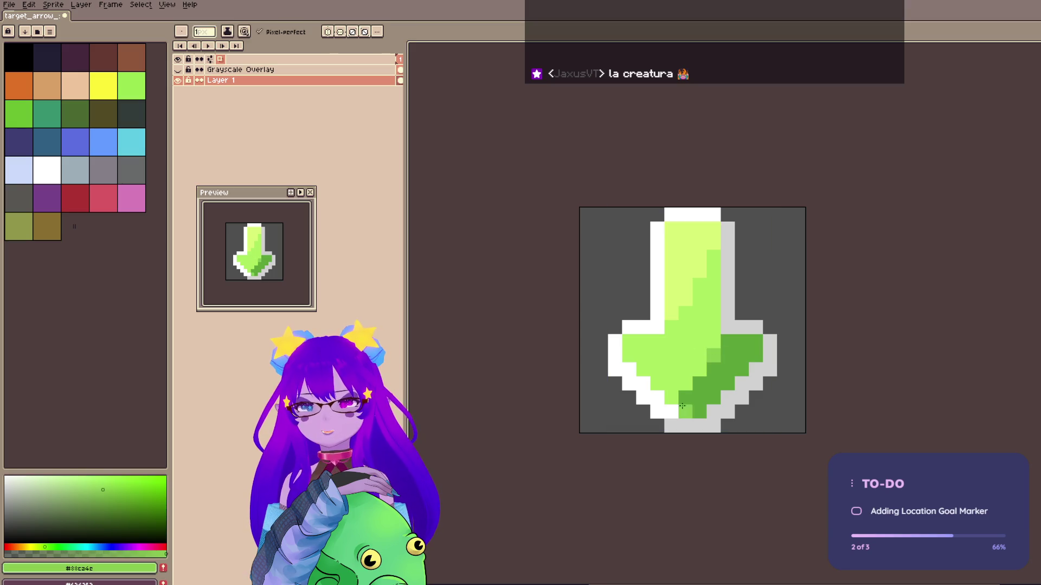
- Lighten the diagonal shading edge with semi-transparent light green #adeb5f pixels
left_click(699, 342, "alt")
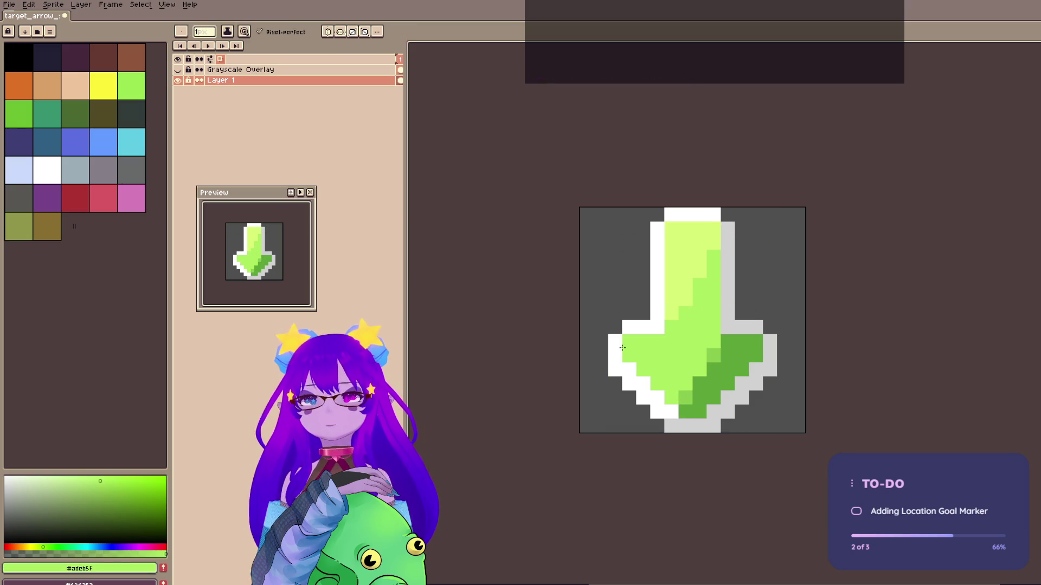
left_click(85, 554)
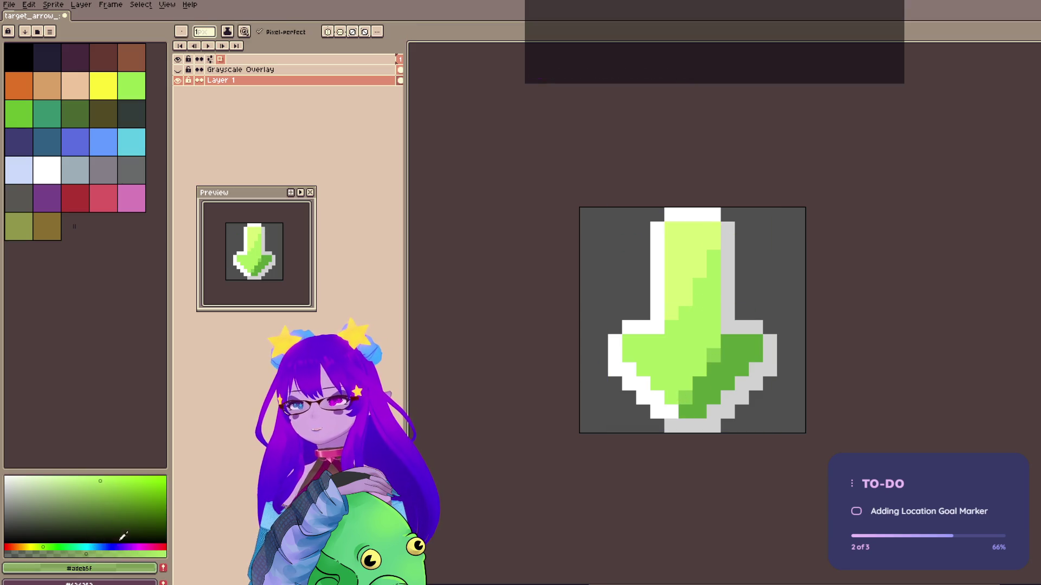
left_click(693, 242, "alt")
left_click(699, 284)
left_click(713, 270)
left_click(713, 256)
left_click(679, 321)
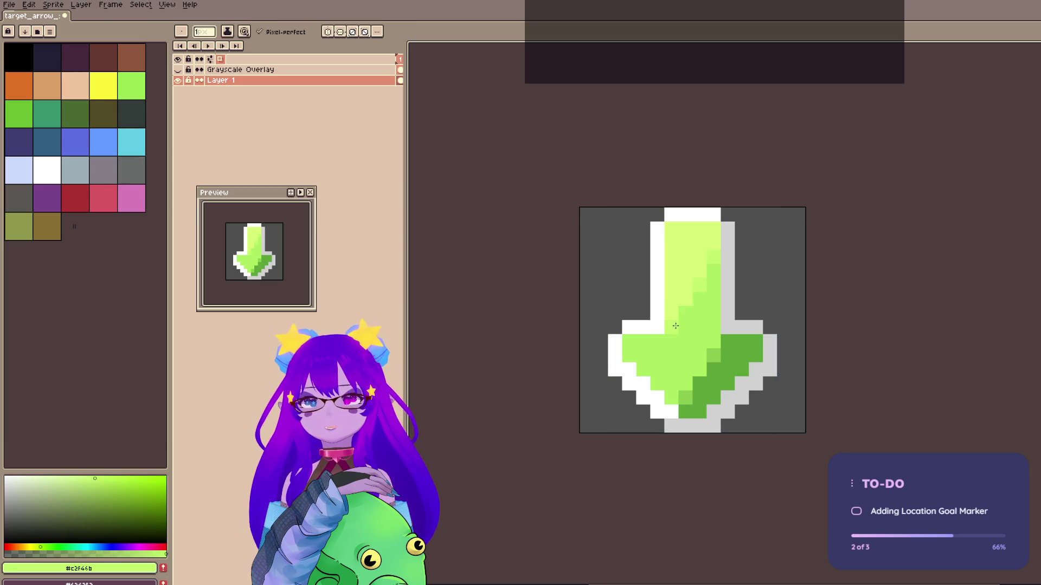
- Save the target_arrow sprite with Ctrl+S
scroll(239, 261, "down", 2)
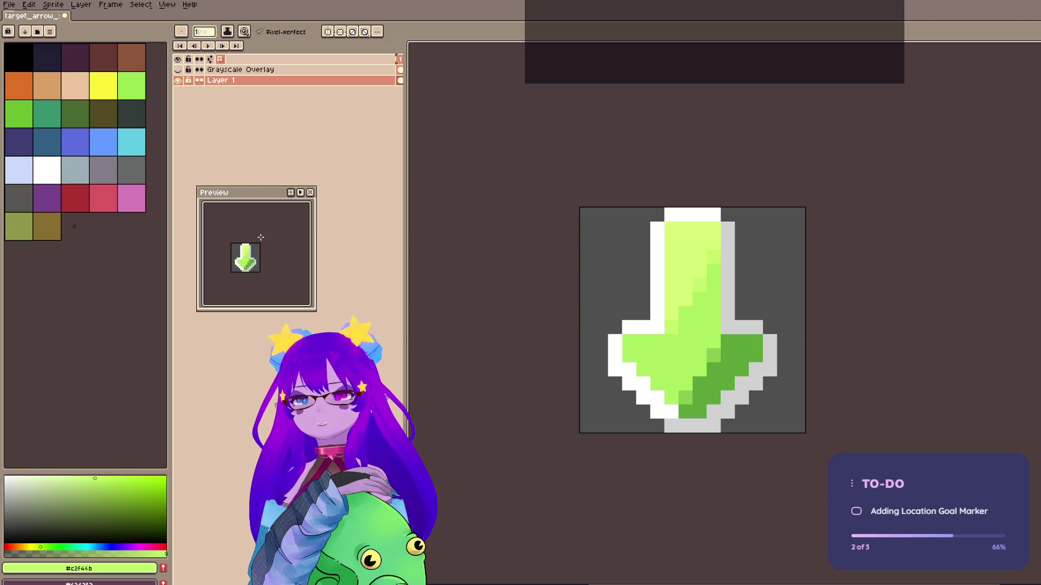
scroll(929, 266, "down", 3)
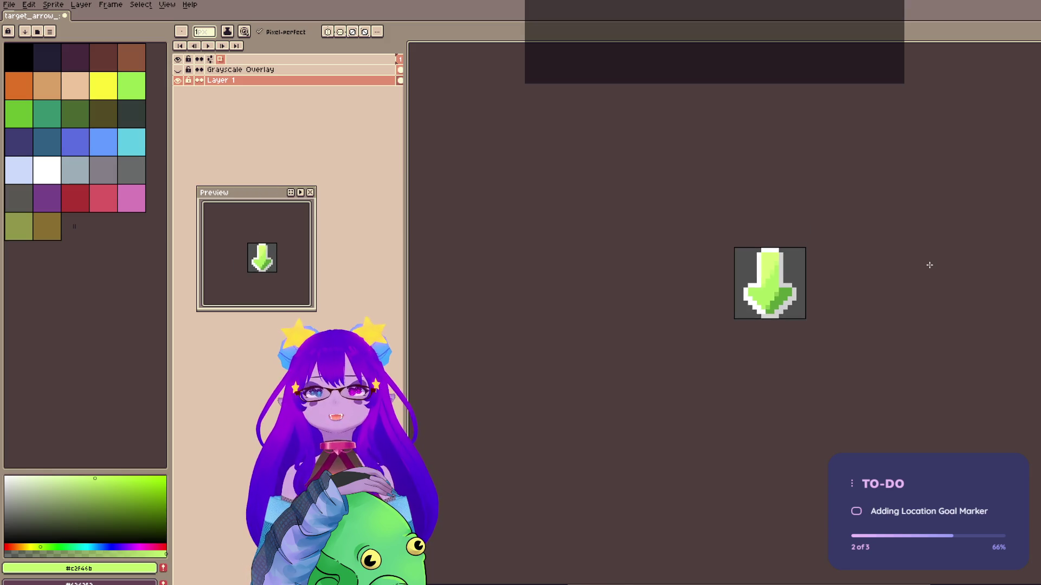
key("ctrl+s")
key("Return")
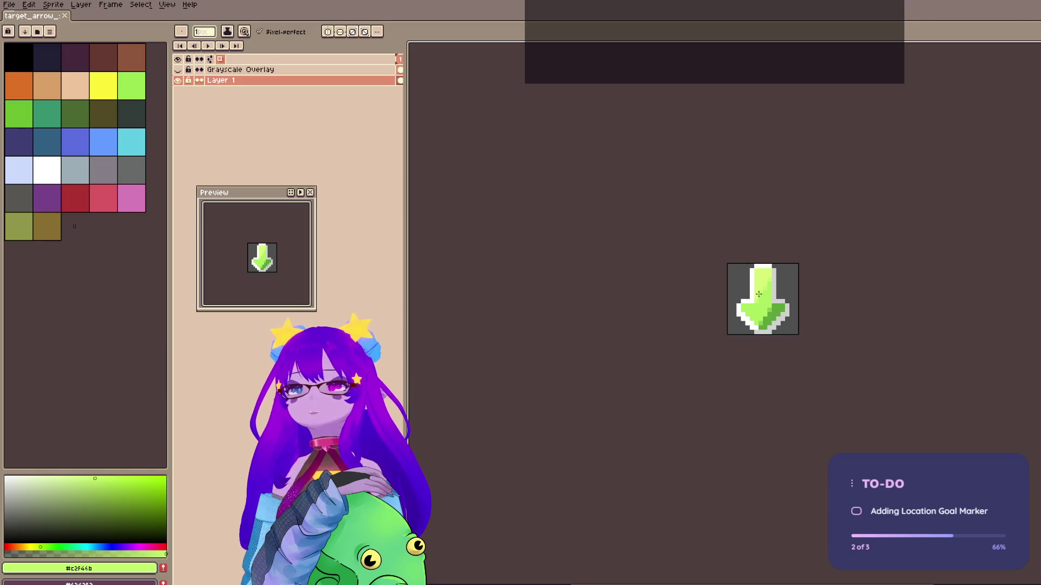
left_click(8, 5)
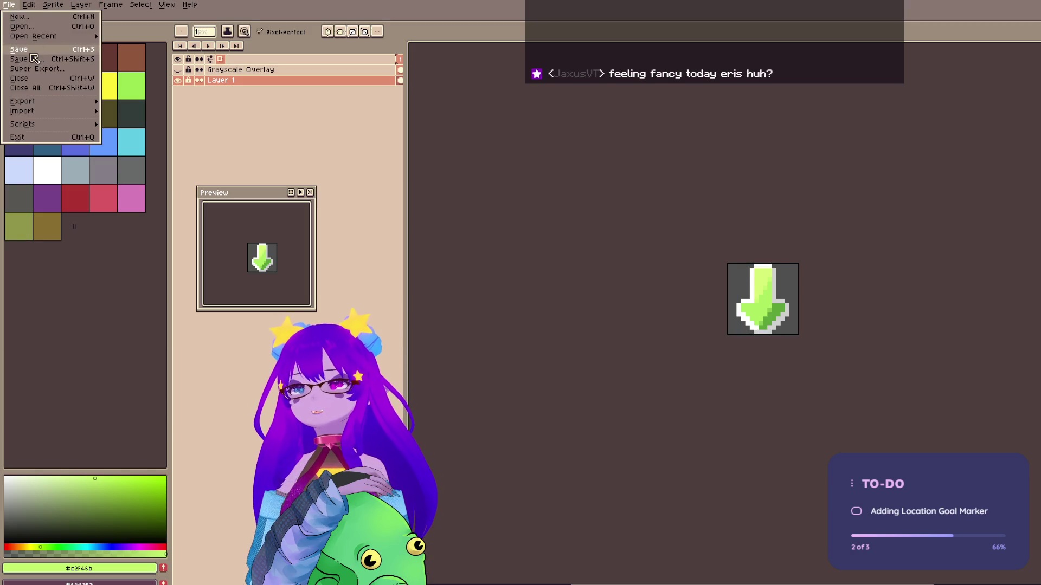
- Export the arrow sprite from Aseprite as target_arrow_sprite.png at 100% scale
mouse_move(42, 102)
left_click(158, 106)
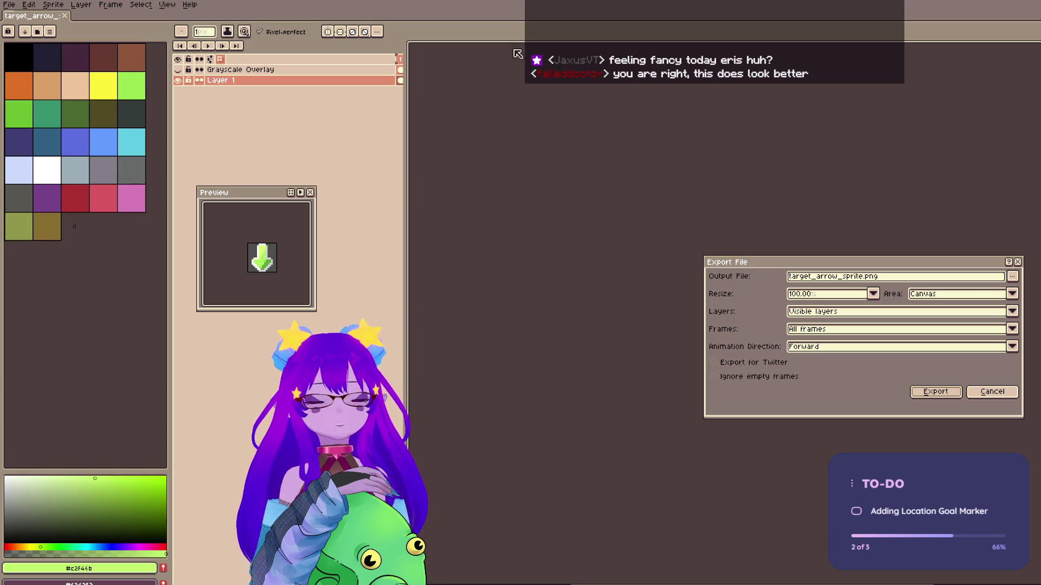
left_click(932, 394)
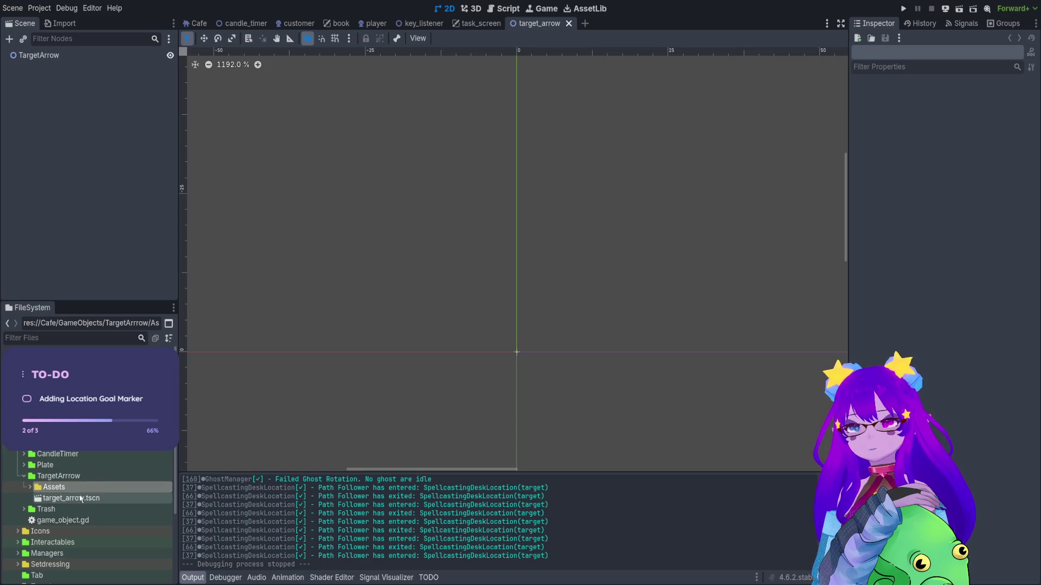
- Drag target_arrow_sprite.png from Assets onto the canvas, then attach a new script to TargetArrow
left_click(30, 487)
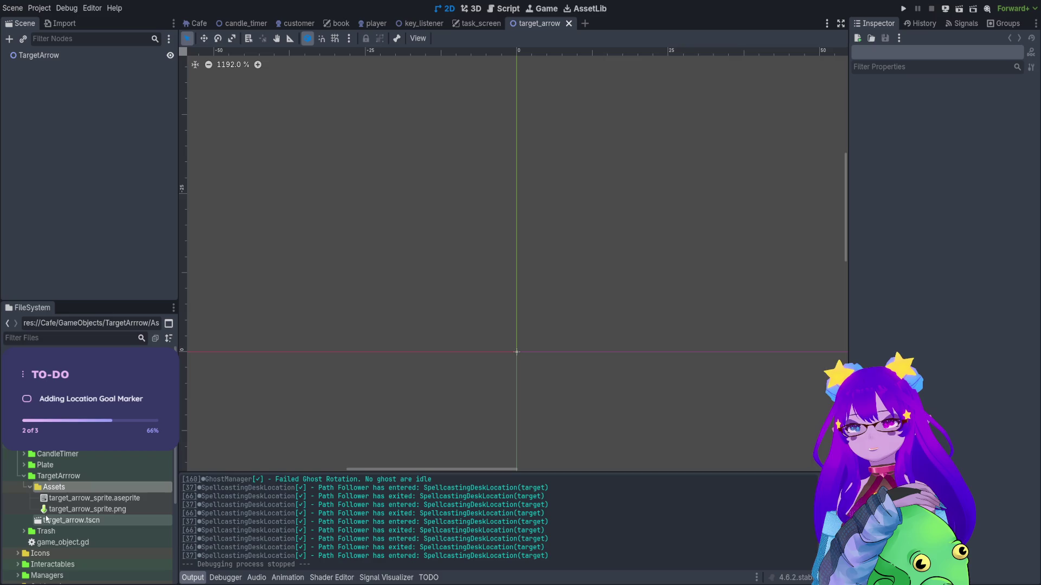
mouse_move(55, 510)
left_mouse_down()
mouse_move(626, 268)
mouse_move(519, 271)
mouse_move(502, 170)
mouse_move(512, 178)
left_mouse_up()
scroll(500, 287, "down", 5)
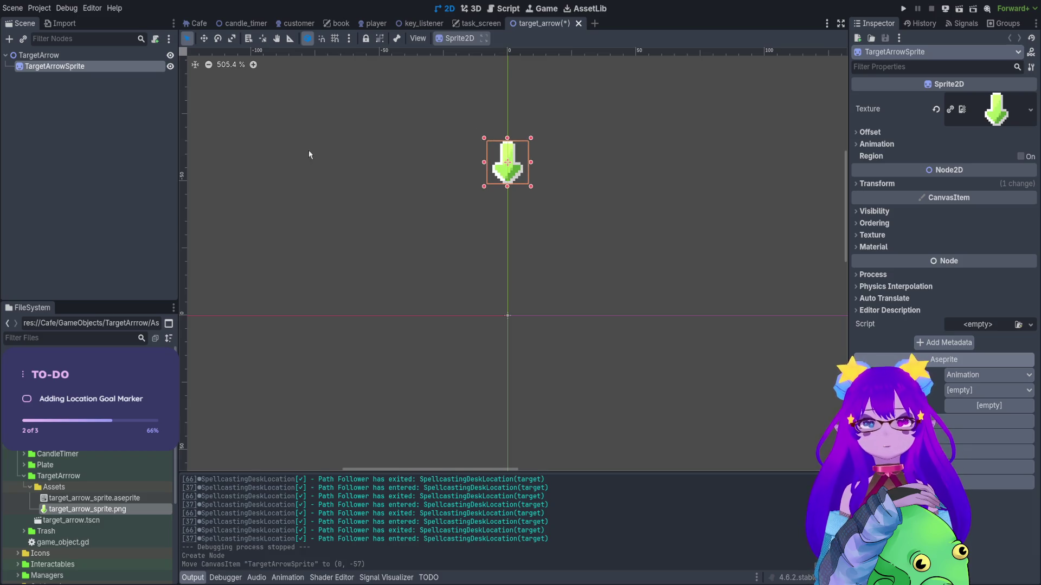
left_click(74, 57)
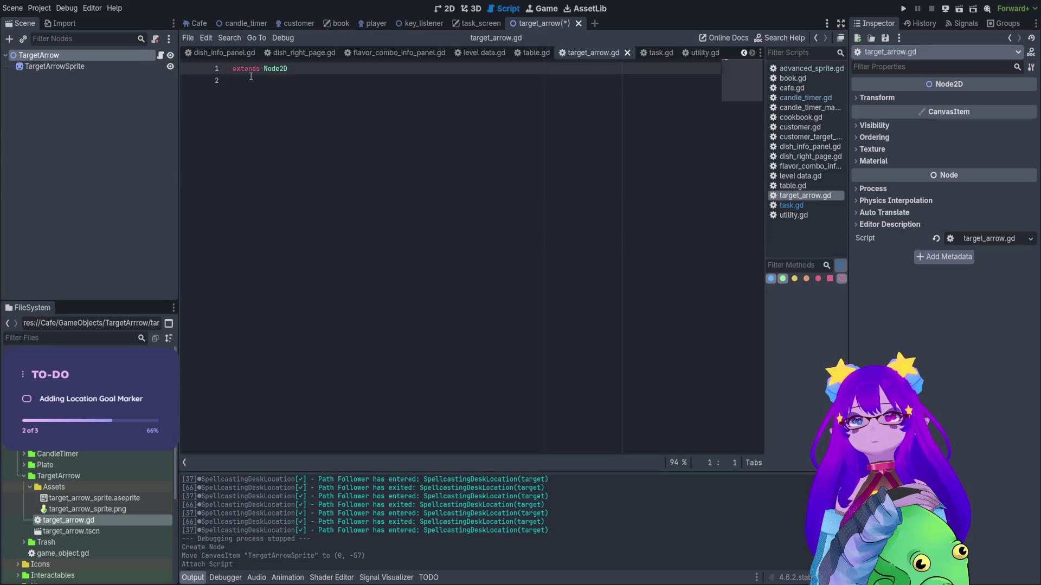
left_click(253, 78)
type("class_n")
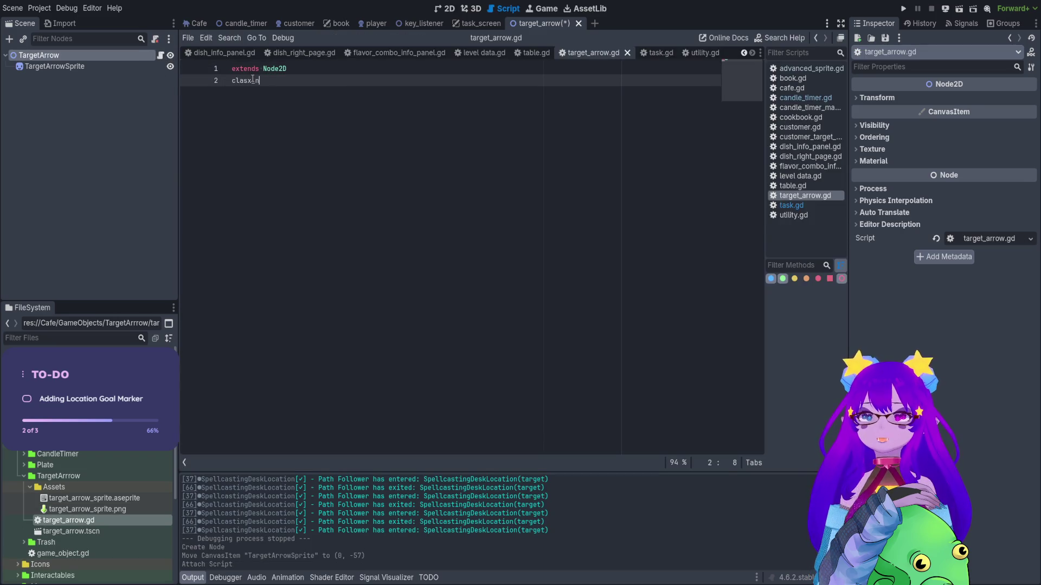
type("ame TargetArrow")
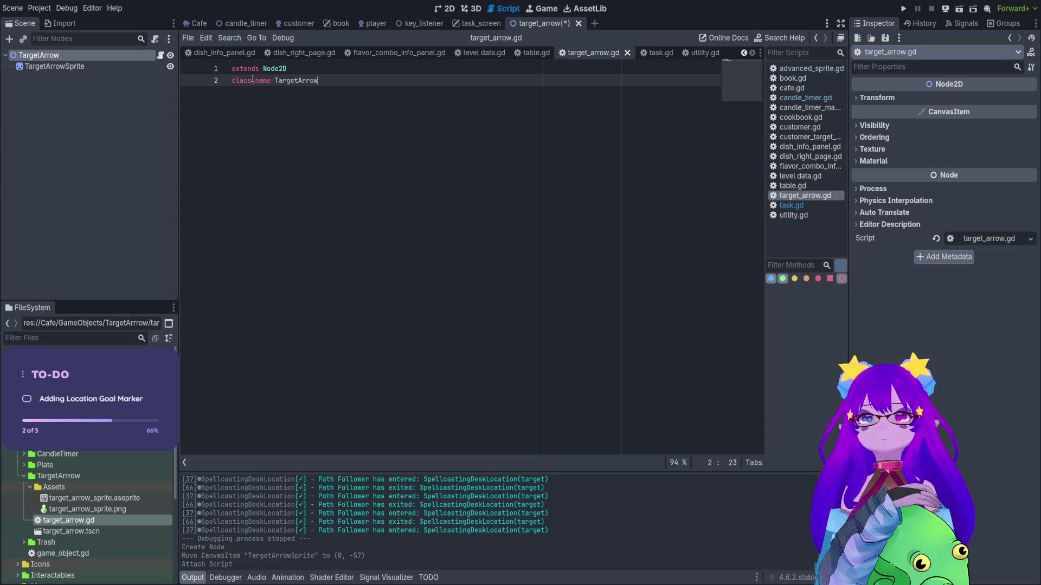
key("Return")
key("Return")
type("@export ")
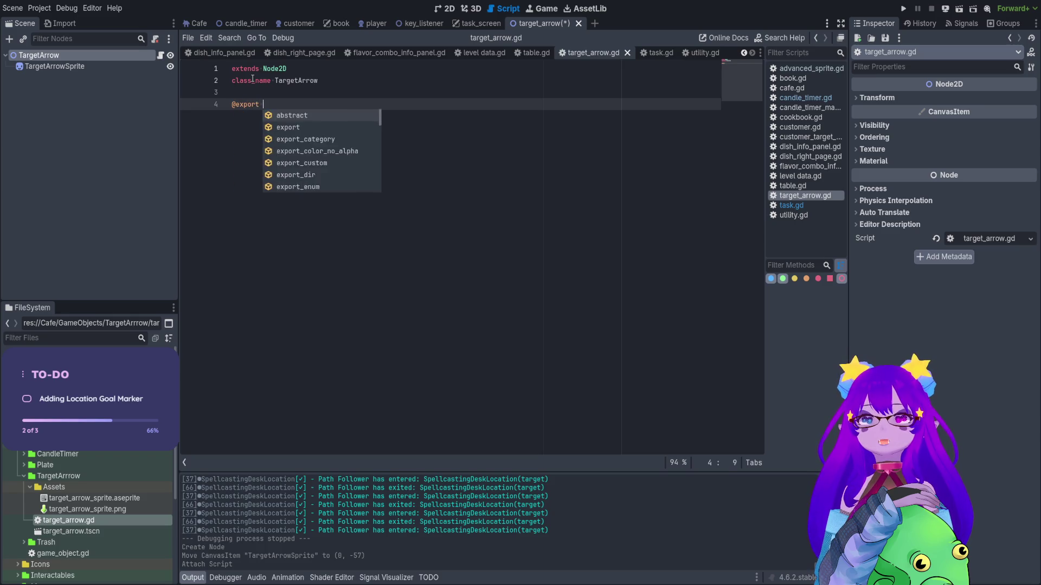
type("var height: ")
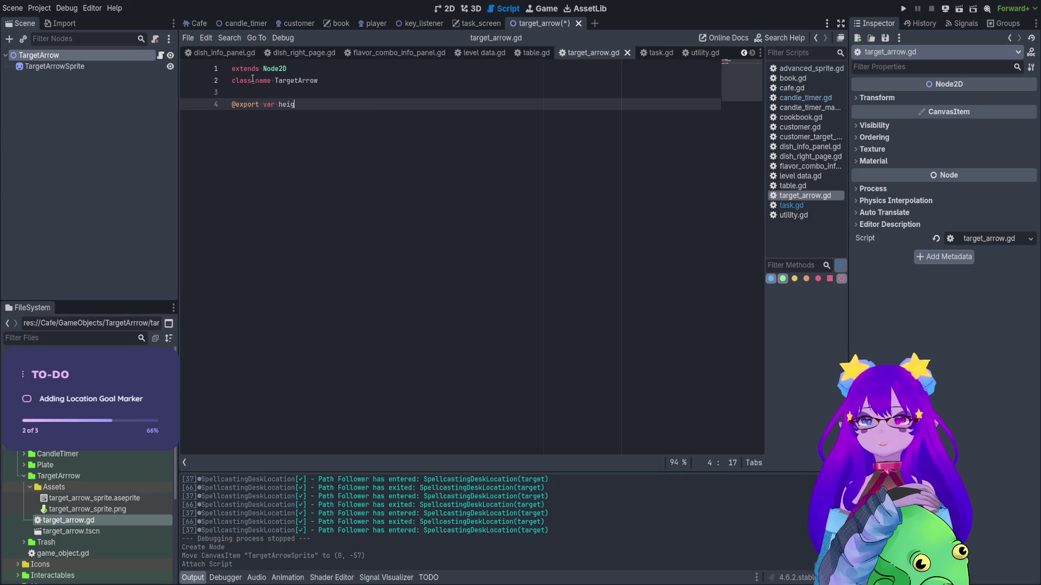
type("float =")
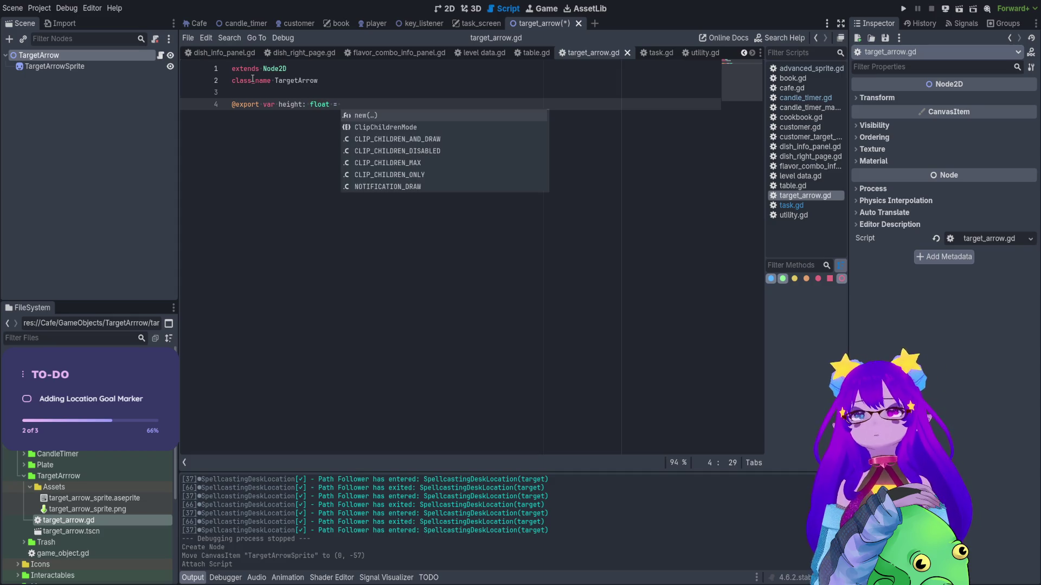
left_click(54, 66)
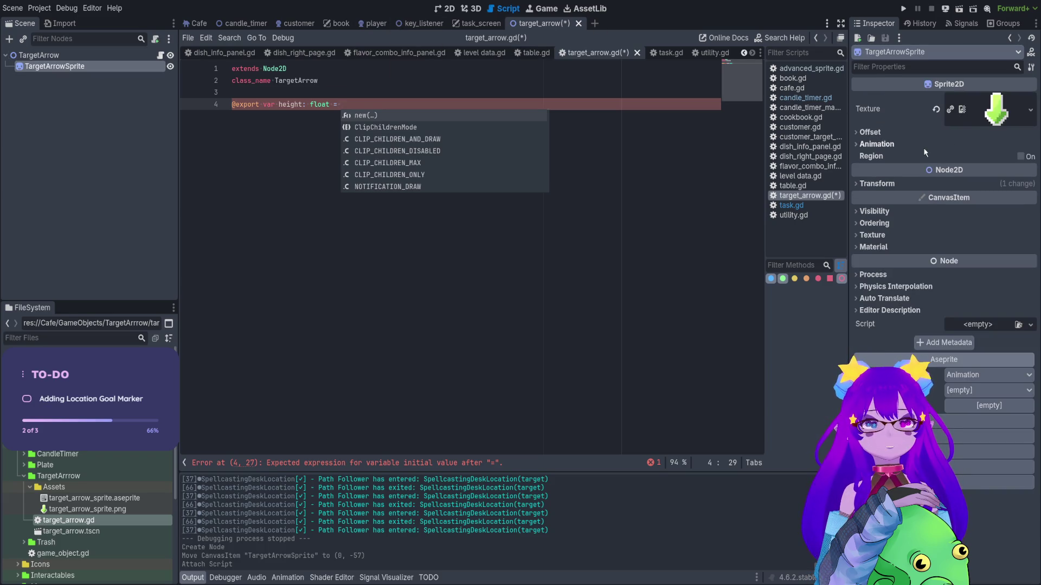
- Reset the sprite's vertical position to 0 and undo an accidental drag of the arrow
left_click(896, 185)
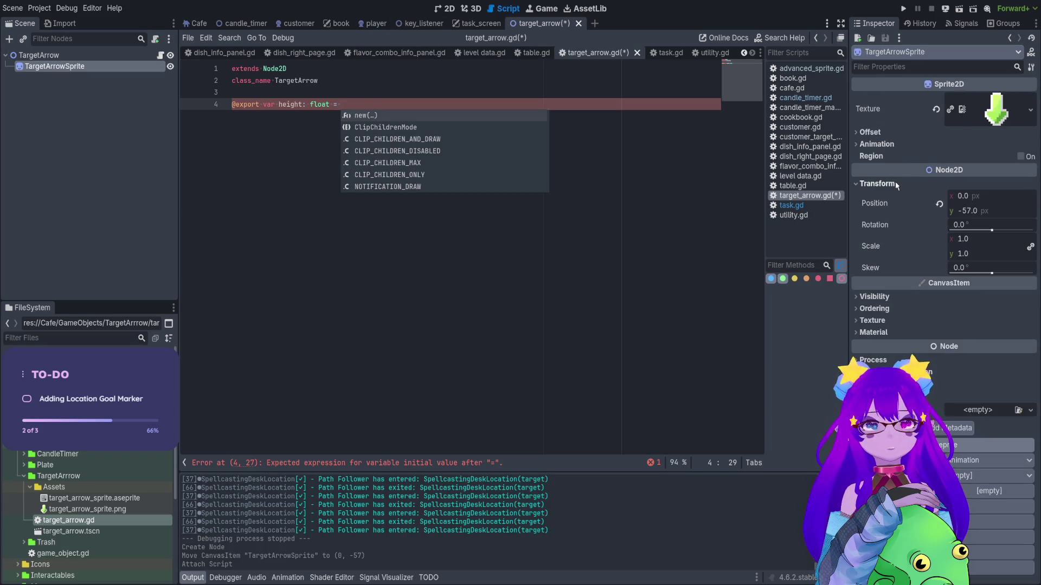
left_click(938, 205)
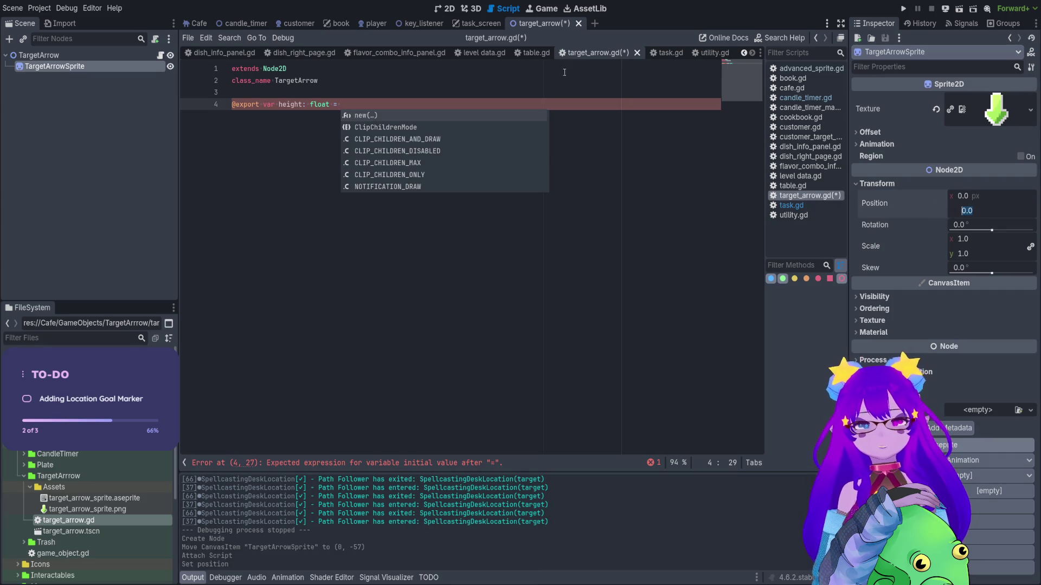
left_click(447, 8)
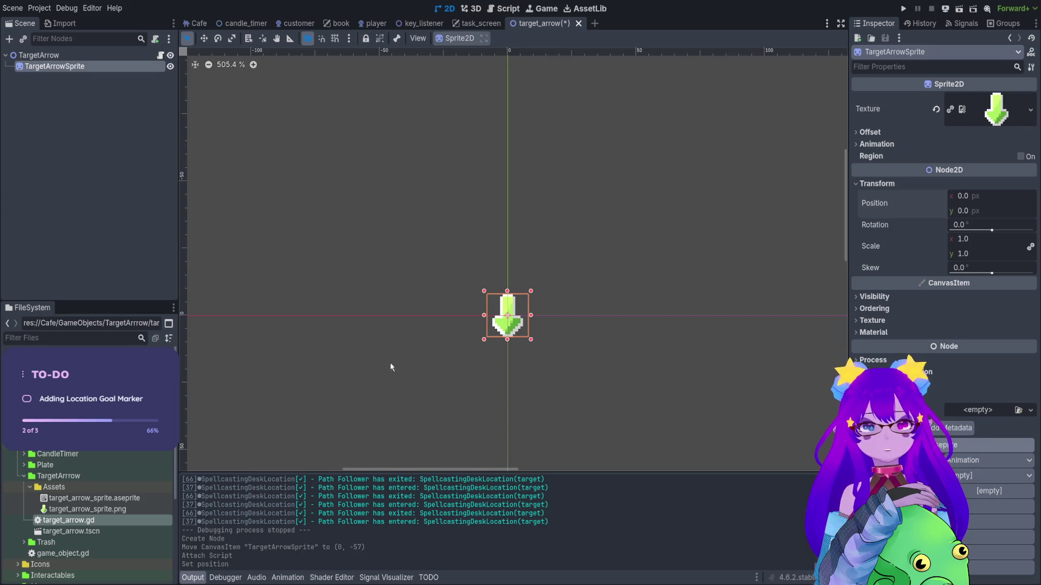
mouse_move(509, 286)
left_mouse_down()
mouse_move(519, 320)
mouse_move(513, 165)
left_mouse_up()
key("ctrl+z")
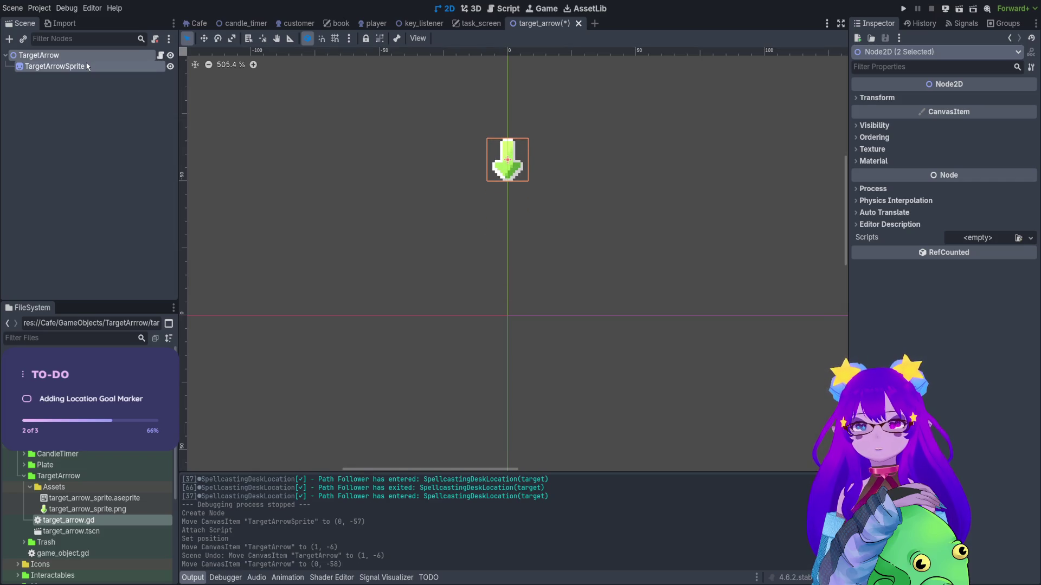
- Reselect TargetArrowSprite, glance at its offset settings, and undo the last arrow move
left_click(87, 68)
left_click(86, 56)
left_click(89, 67)
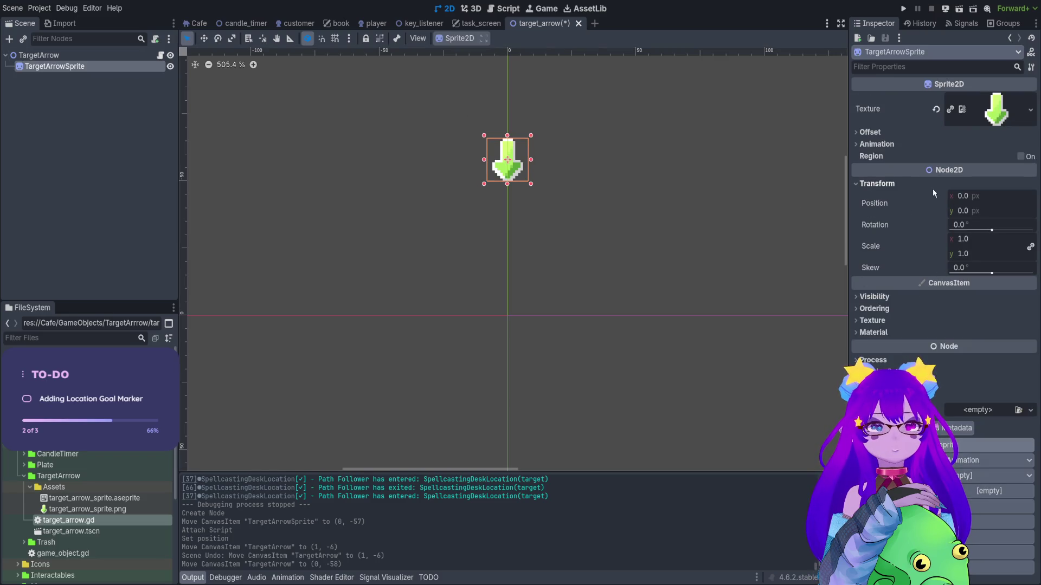
left_click(943, 132)
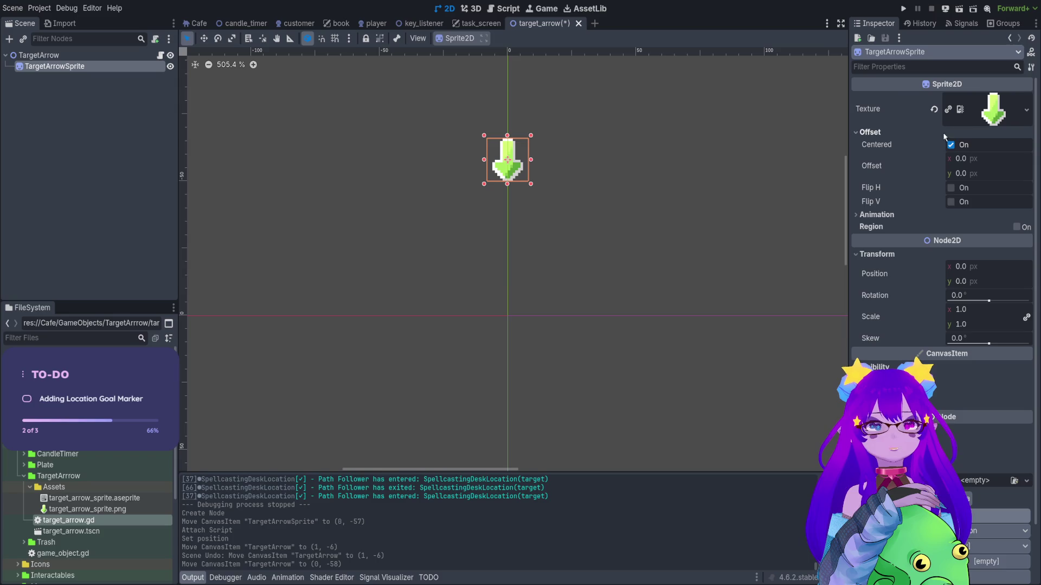
left_click(935, 133)
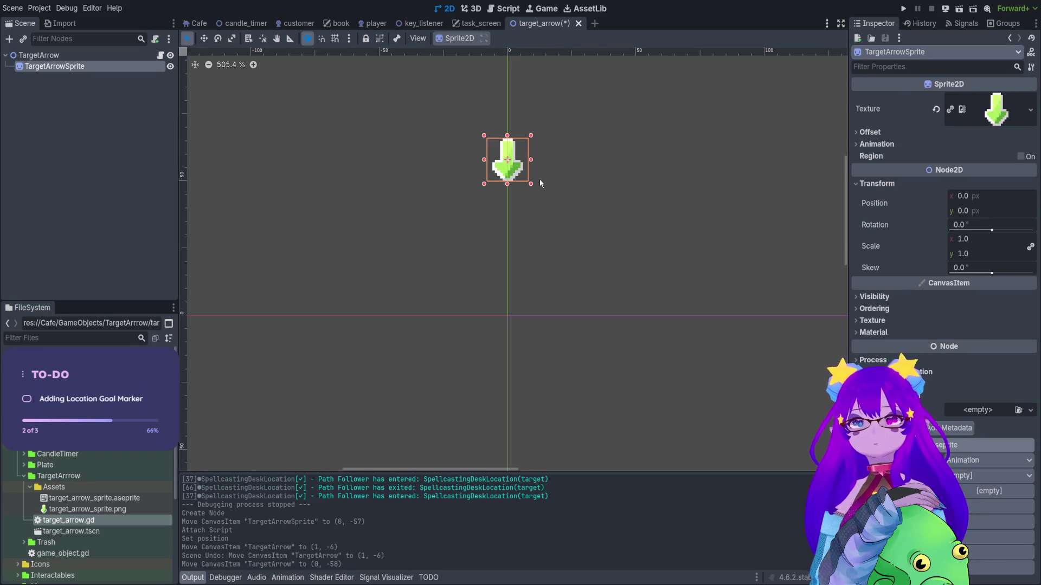
key("ctrl+z")
- Raise the sprite by entering -75 as Position y, then open TargetArrow's script
left_click_drag(974, 207, 928, 207)
left_click(988, 211)
type("-75")
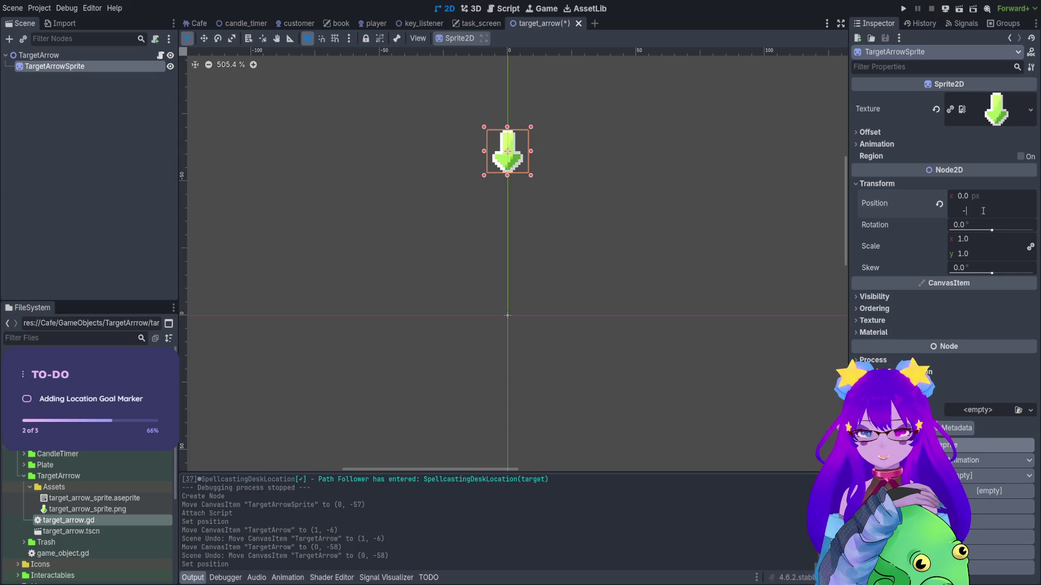
key("Return")
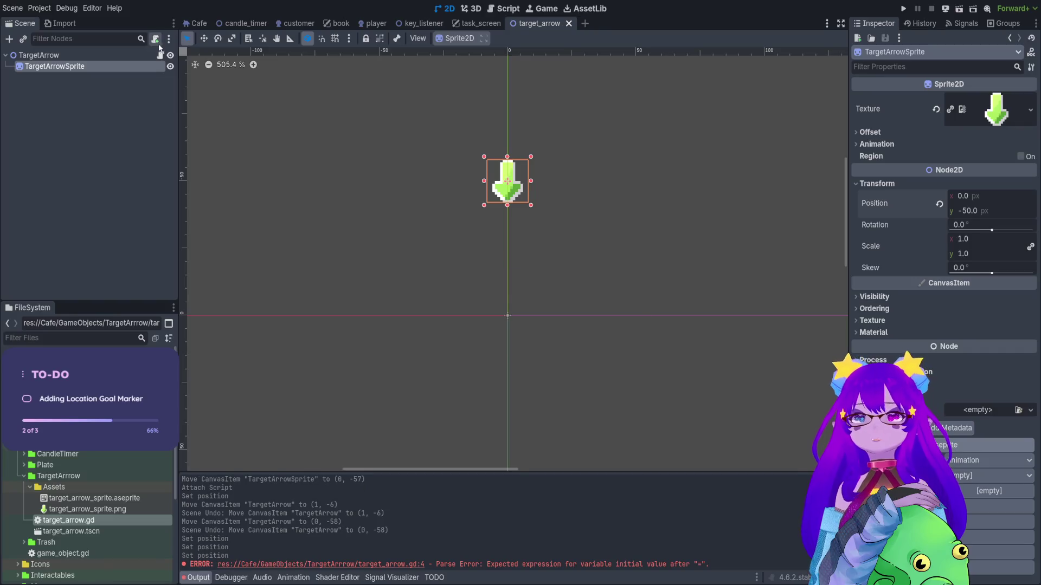
left_click(38, 55)
left_click(160, 54)
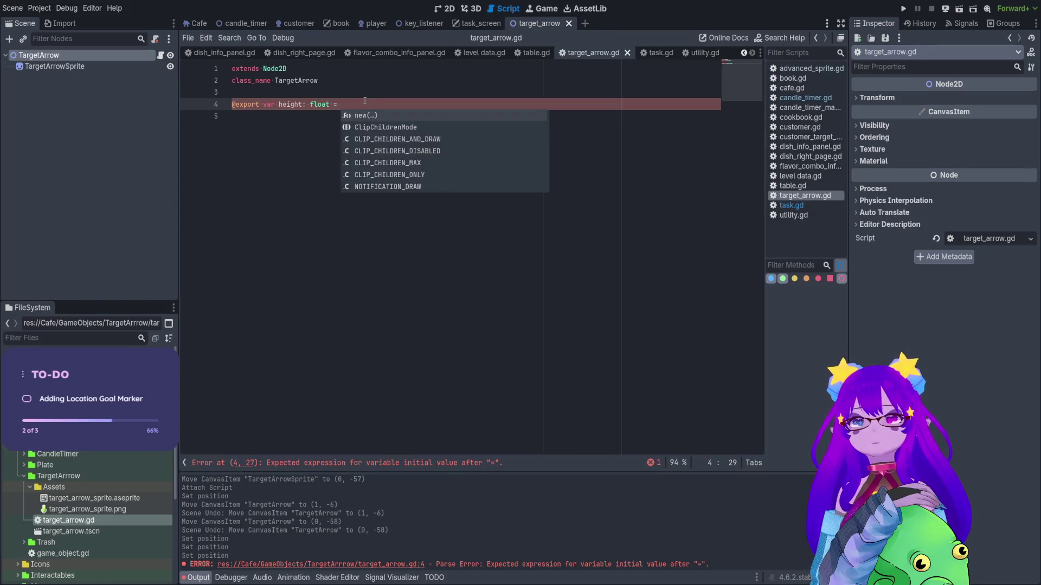
- Complete height's default as -50.0, save with Ctrl+S, and run the project to its title menu
type("-50.0")
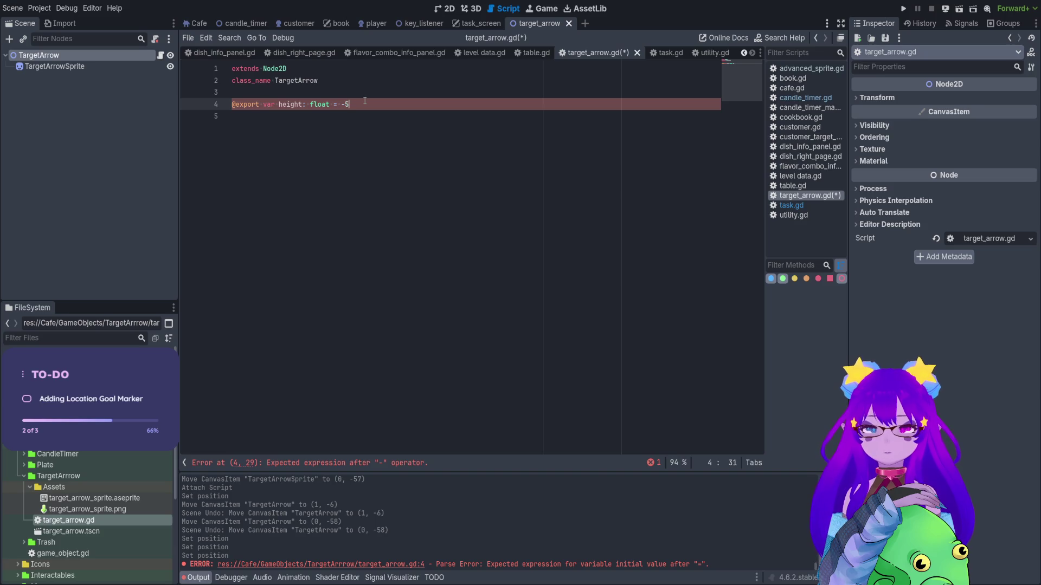
key("ctrl+s")
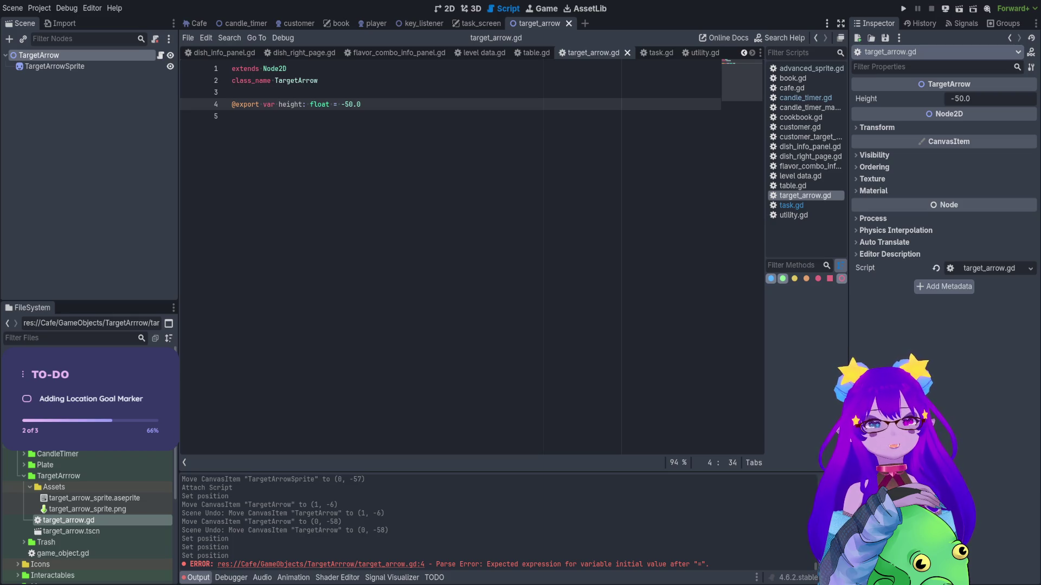
left_click(260, 104)
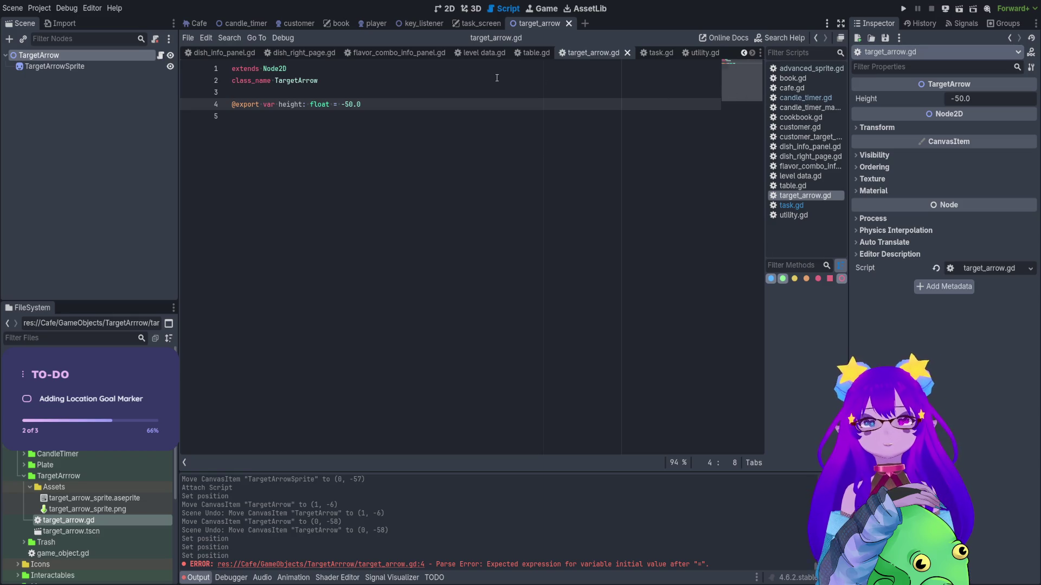
left_click(903, 9)
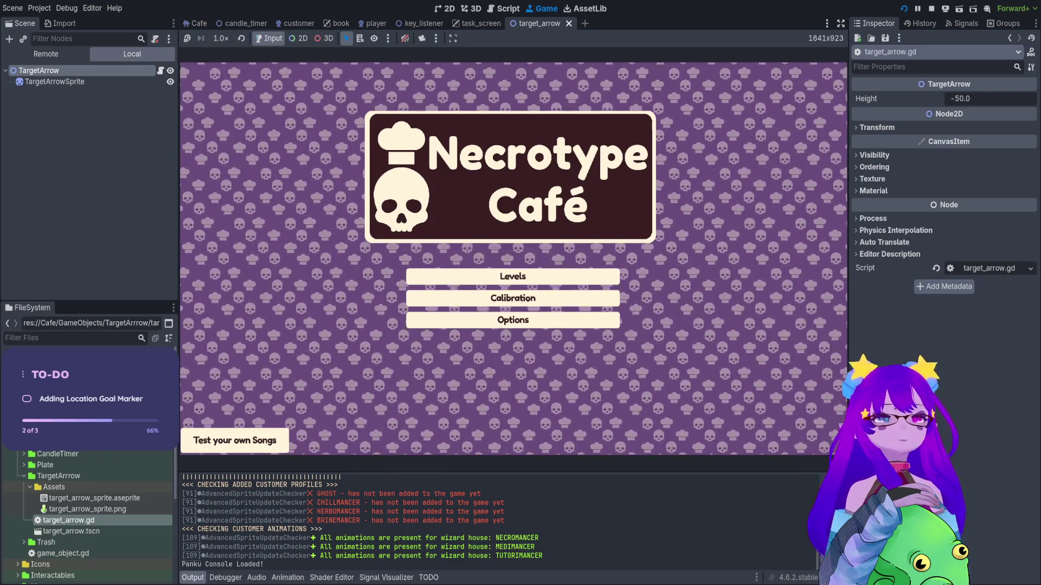
- Start a level, walk the witch into the kitchen with W, A and D, then stop the game
key("Return")
key("Return")
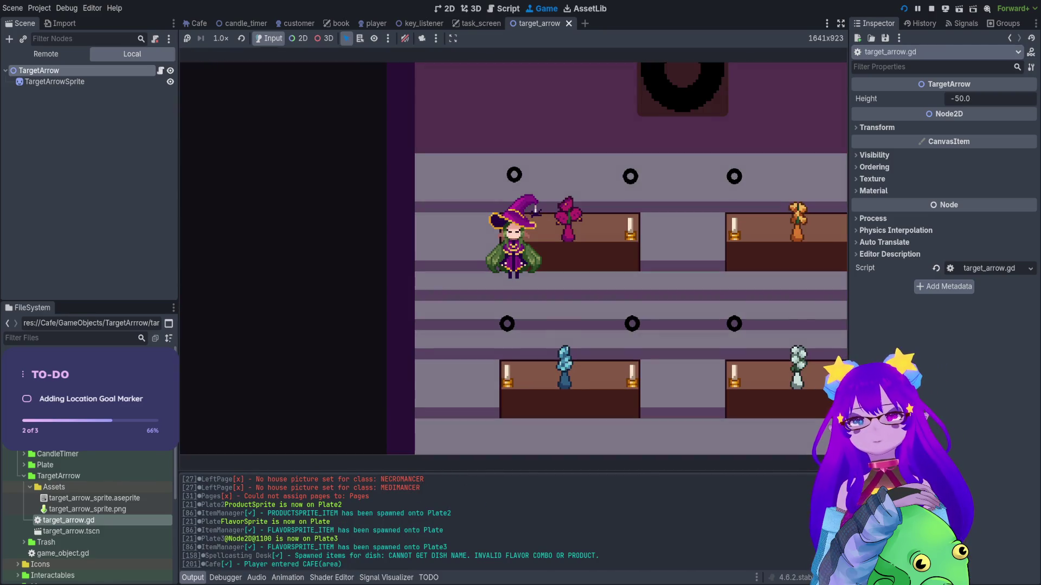
key("w")
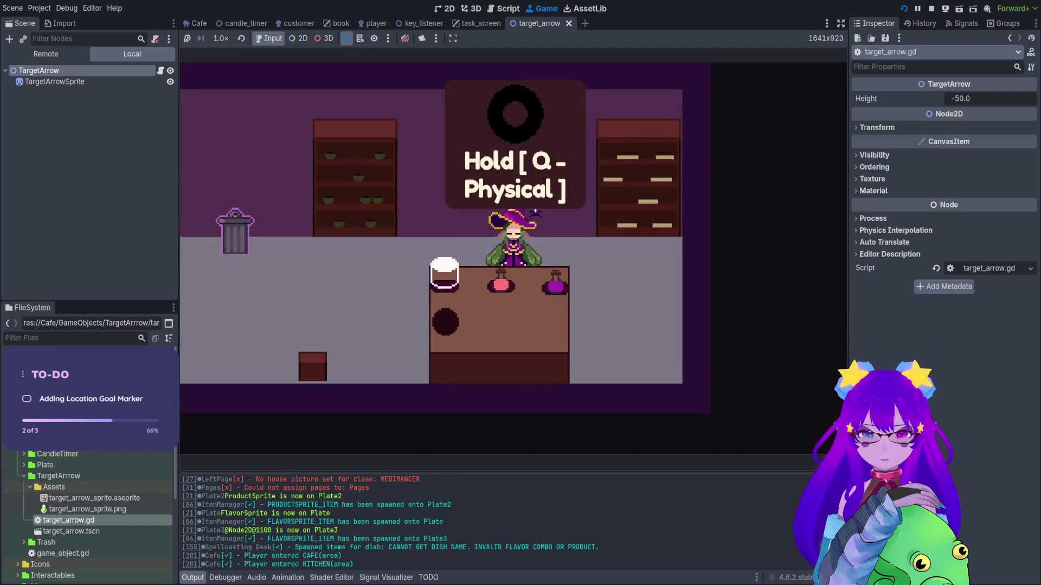
key("a")
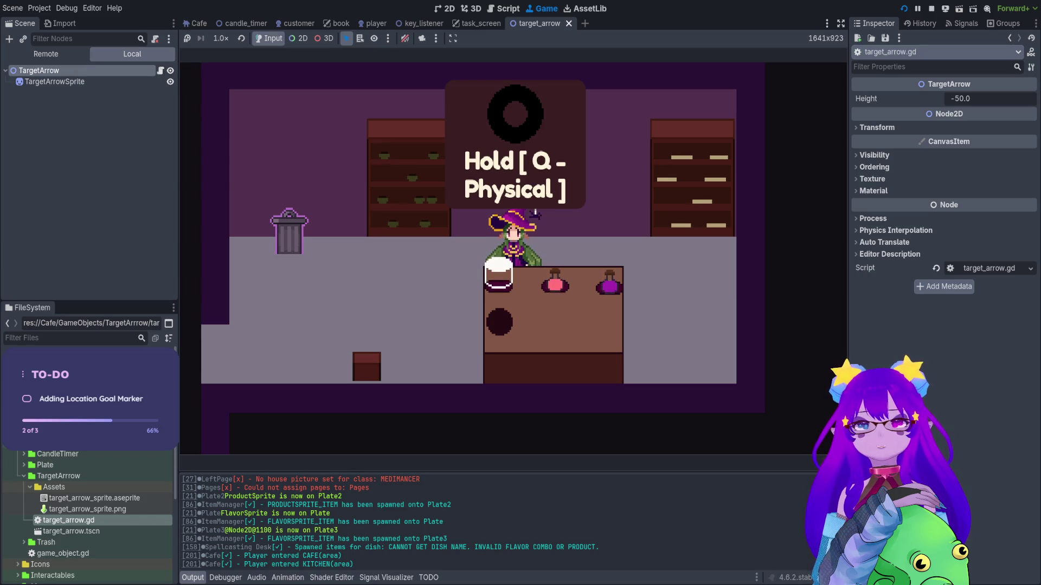
key("d")
key("a")
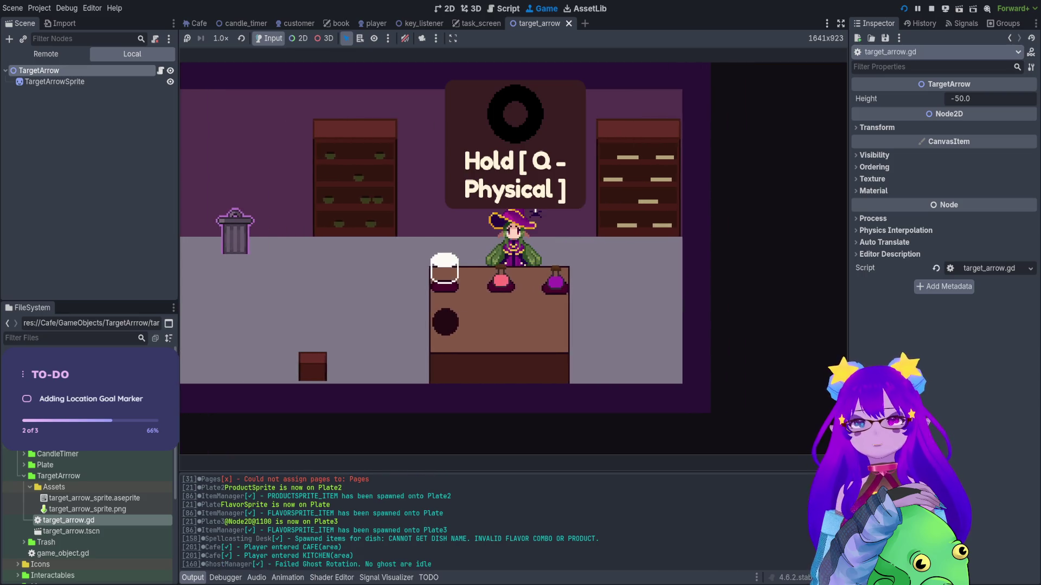
left_click(931, 9)
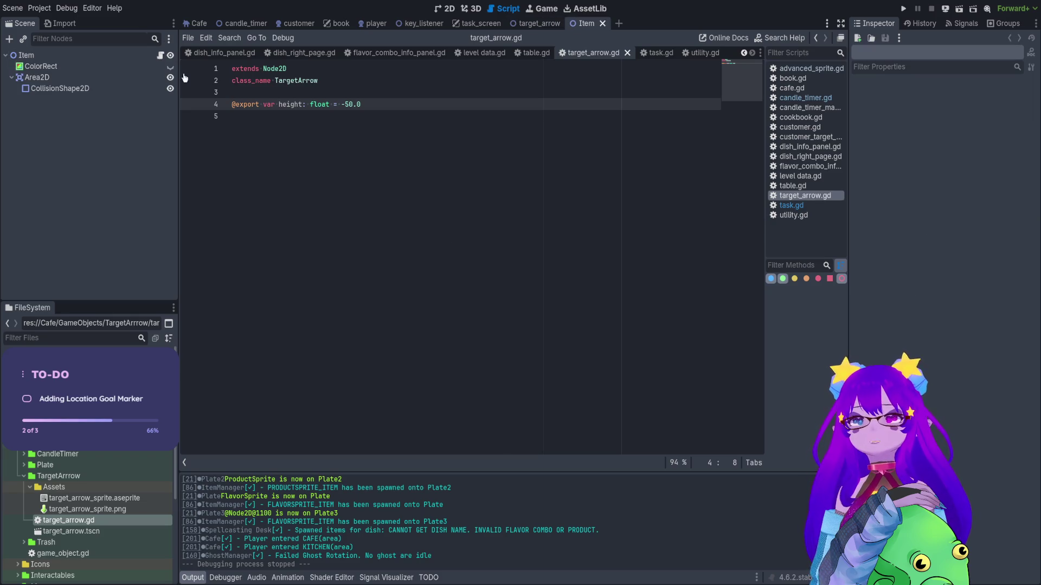
- Select the Item scene's root node and open its item.gd script
left_click(446, 8)
left_click(134, 55)
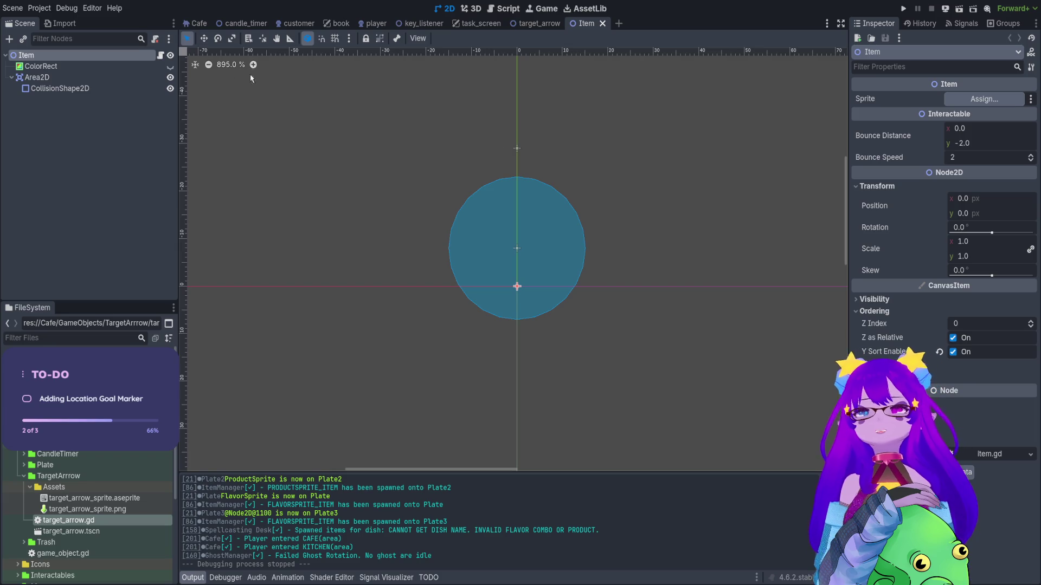
left_click(160, 55)
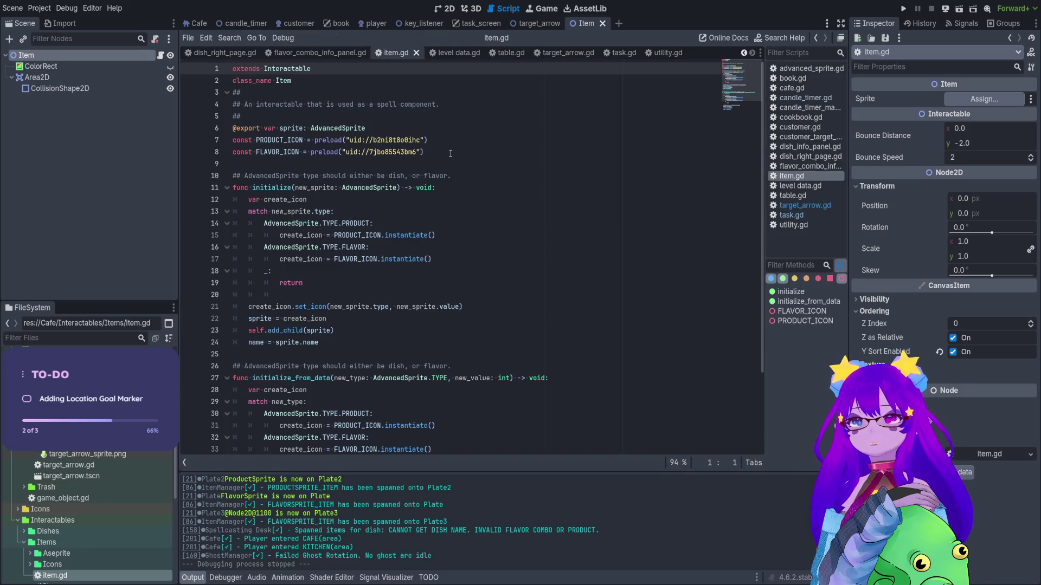
scroll(450, 154, "down", 3)
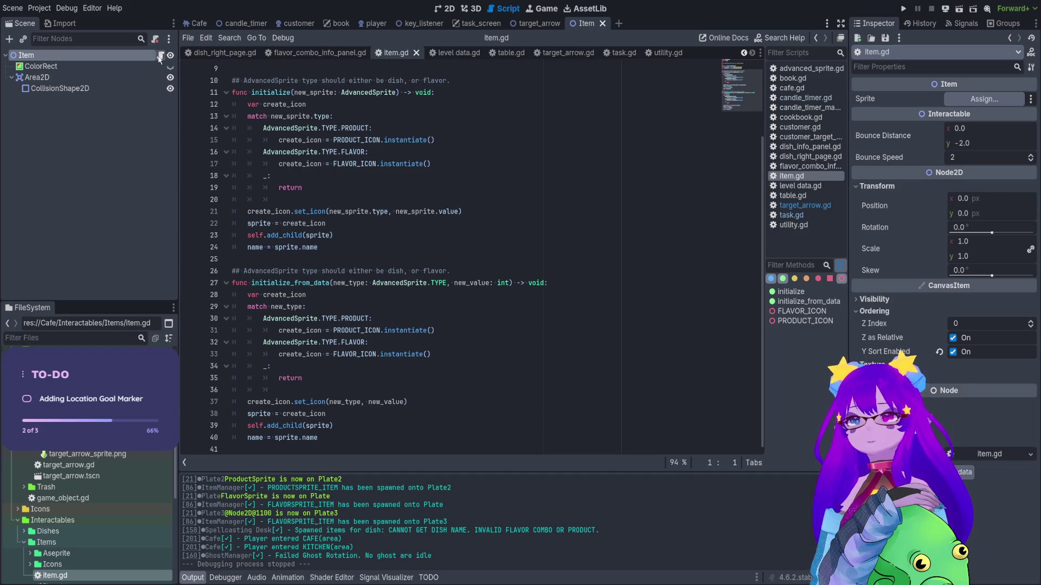
scroll(516, 147, "up", 3)
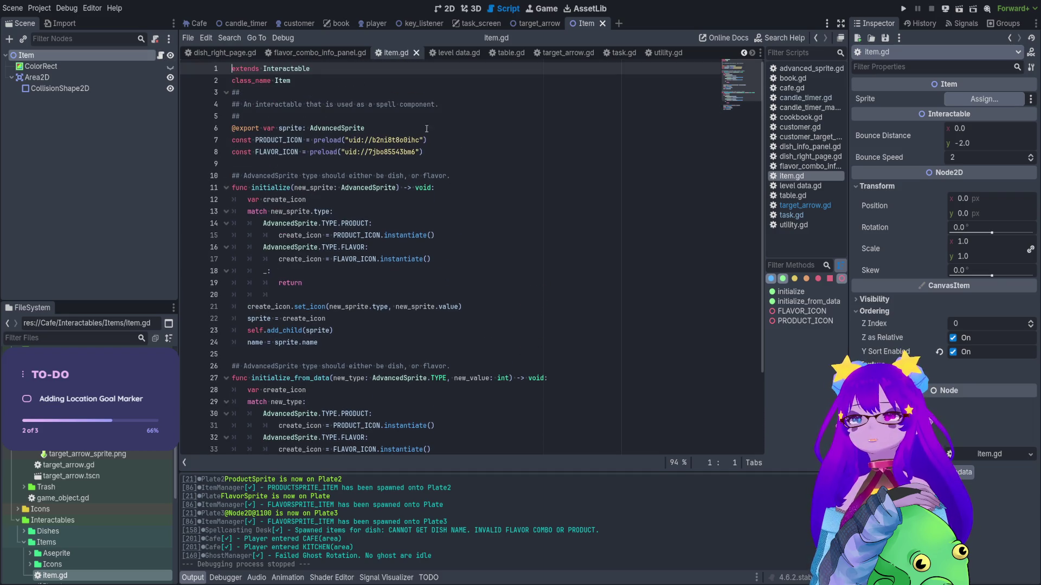
- Jump to the parent interactable.gd, review its code, then return to the Cafe scene
left_click(284, 80, "ctrl")
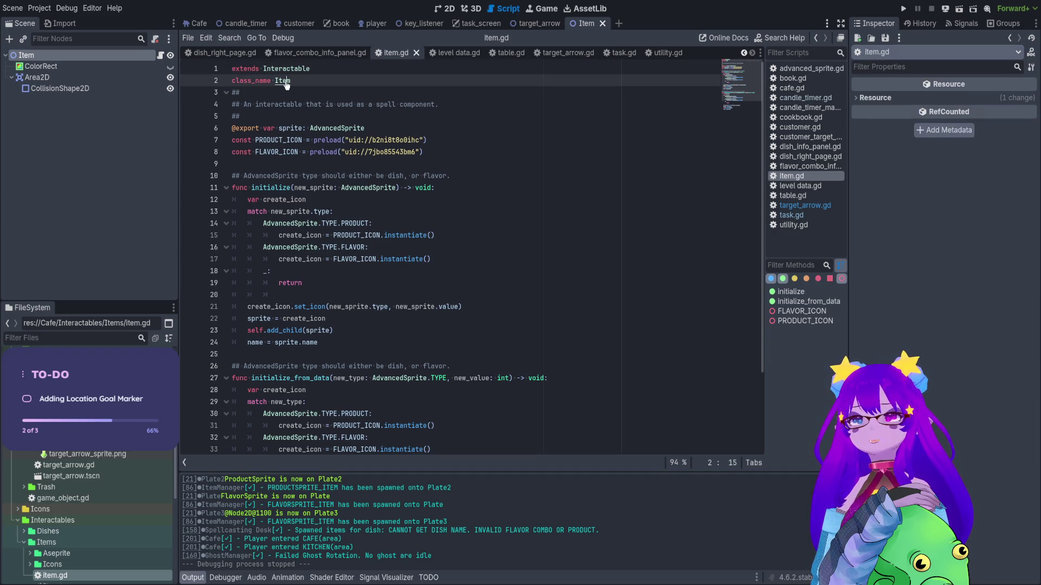
left_click(291, 69, "ctrl")
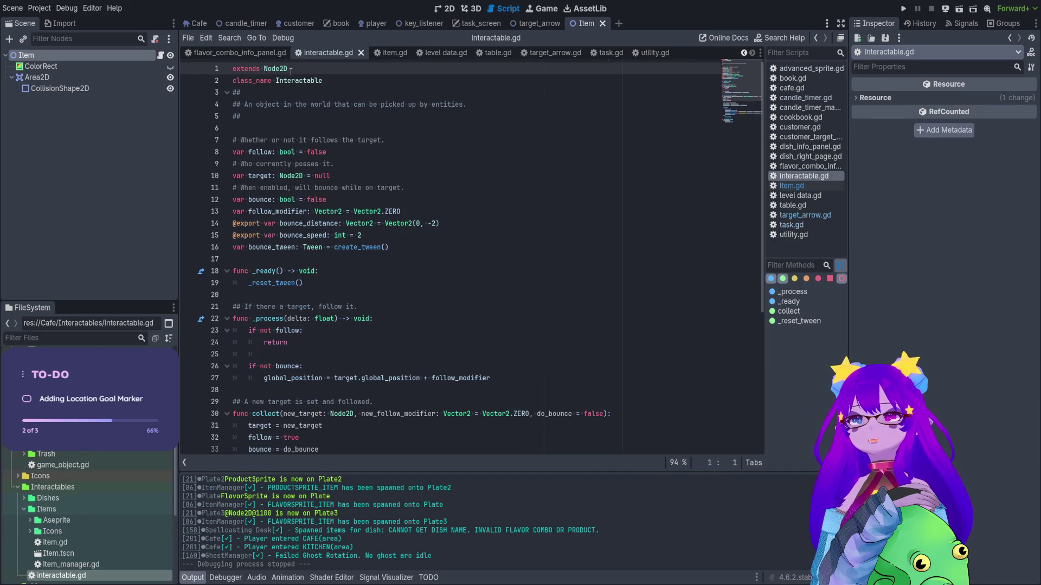
scroll(341, 166, "down", 6)
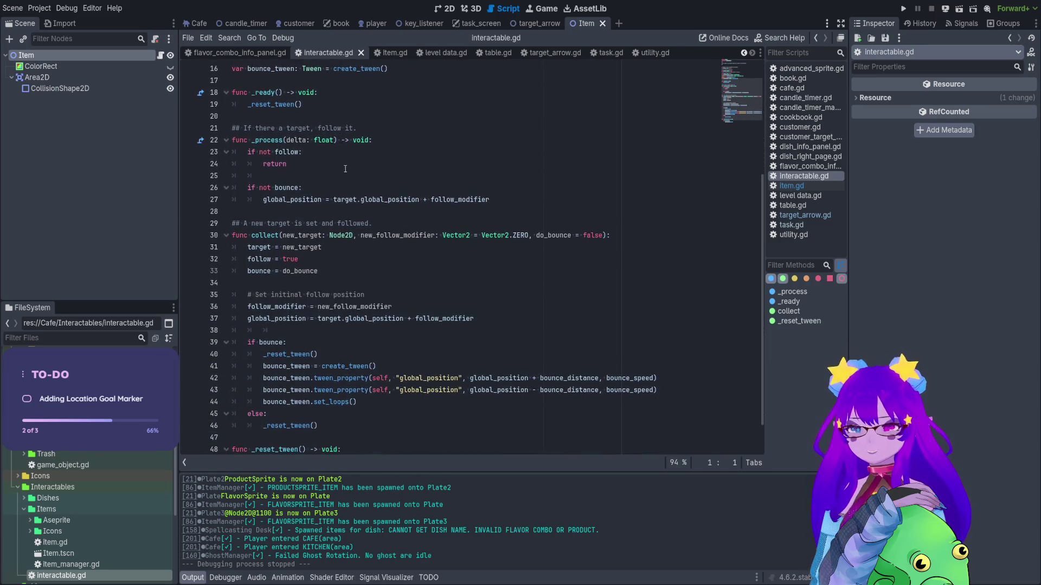
scroll(347, 253, "up", 6)
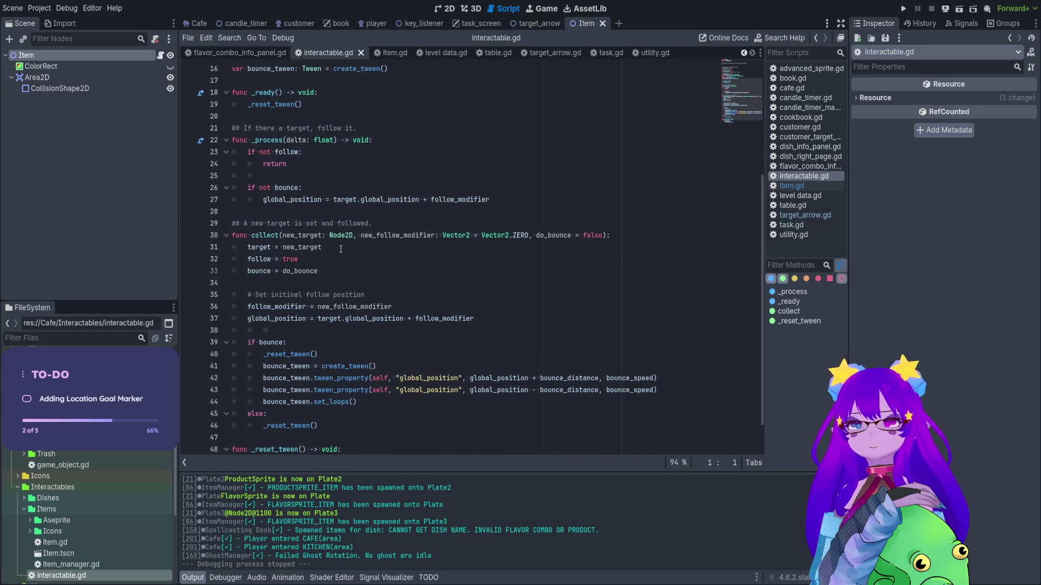
left_click(379, 256)
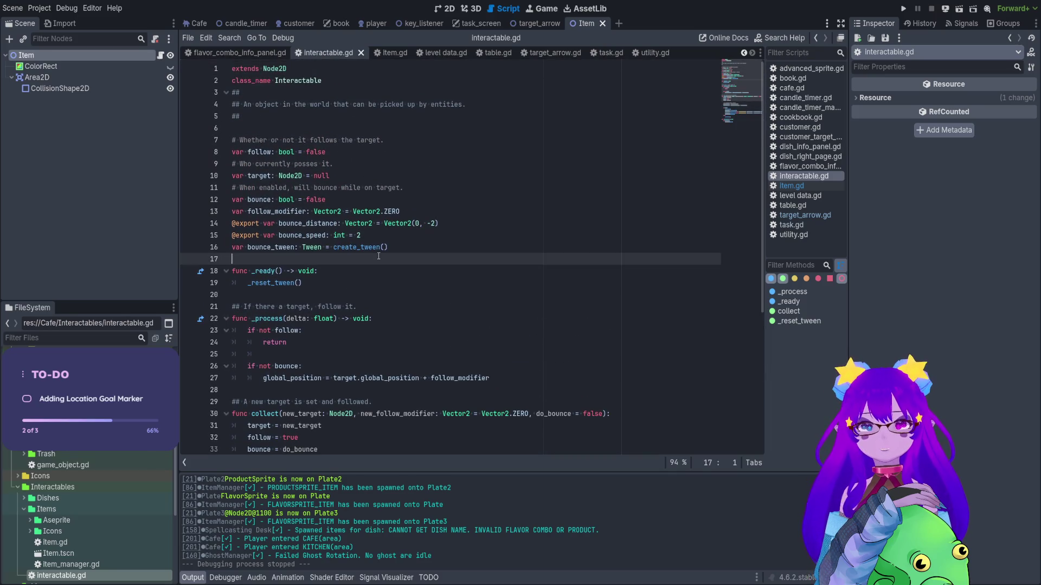
scroll(380, 254, "down", 4)
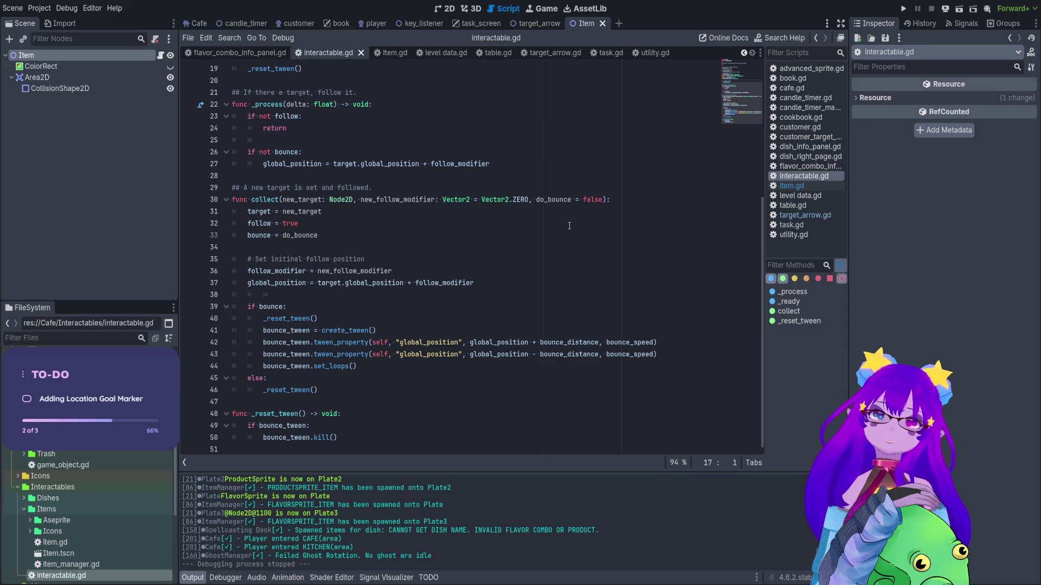
left_click(434, 13)
left_click(196, 23)
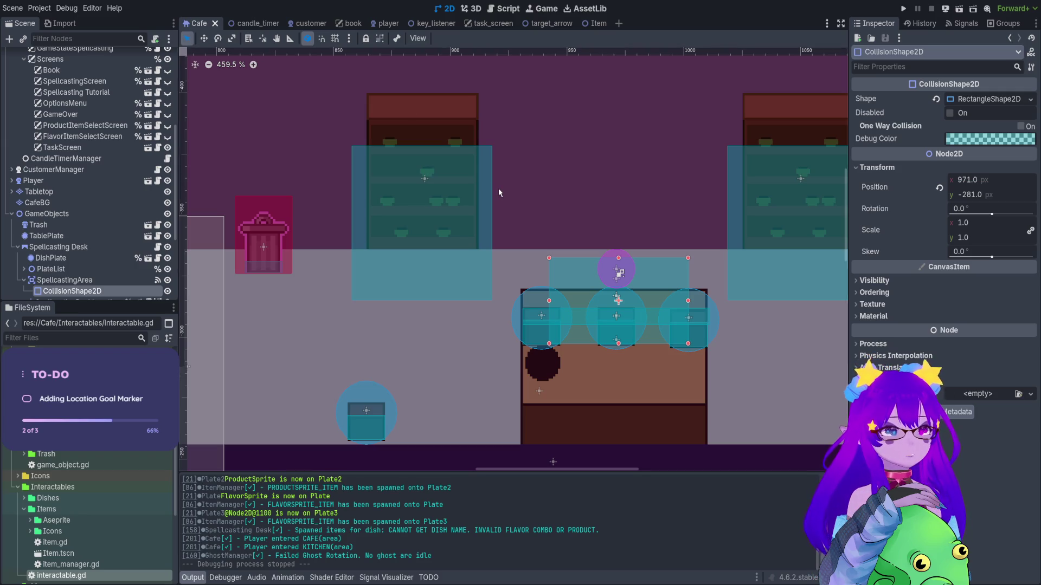
- Filter FileSystem for 'Item', drop an Item.tscn instance into Cafe, then undo it
left_click(92, 340)
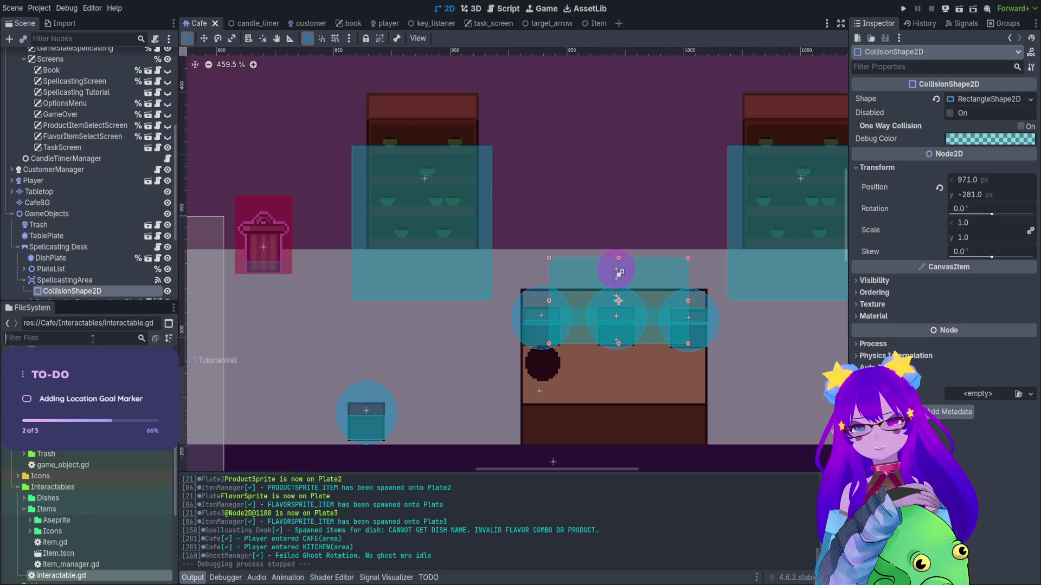
type("Item")
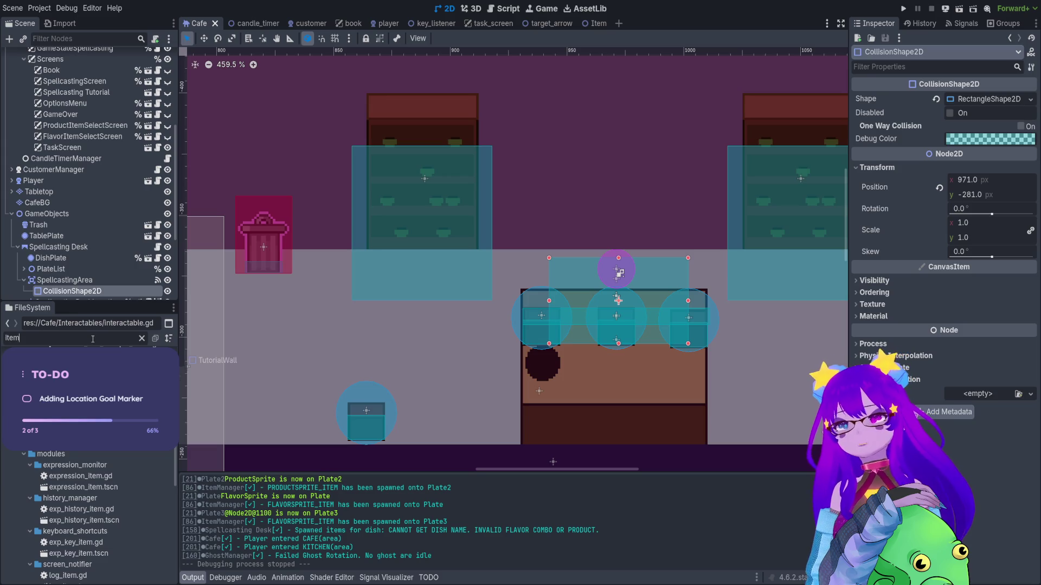
scroll(77, 453, "down", 5)
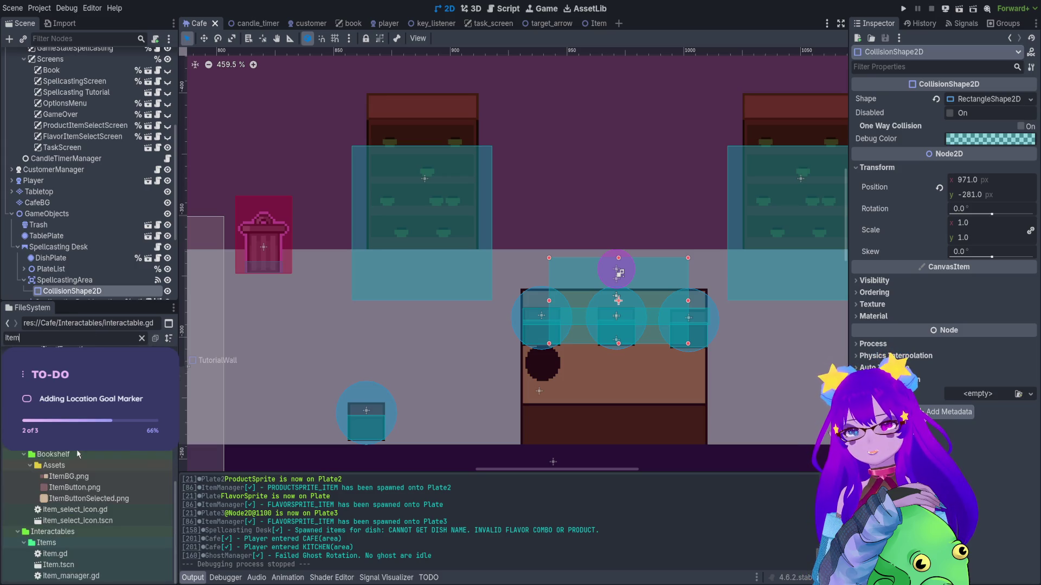
left_click(47, 567)
left_click_drag(47, 567, 345, 375)
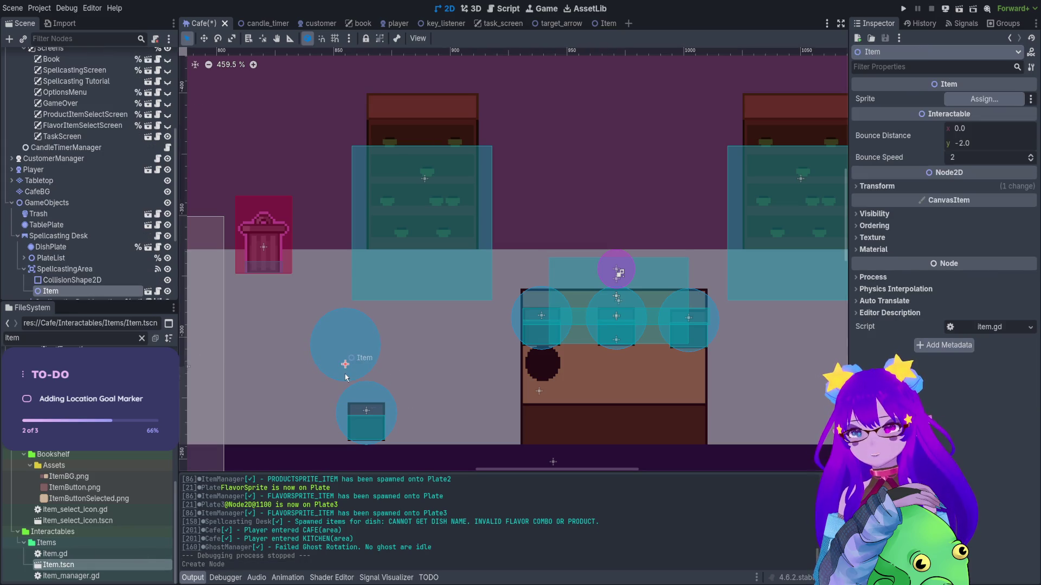
key("ctrl+z")
left_click(73, 342)
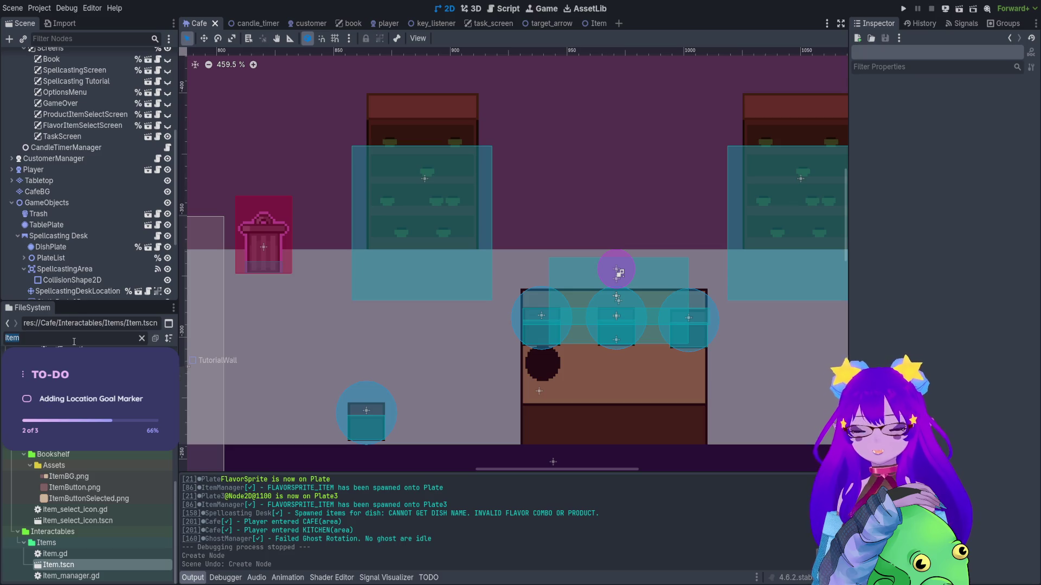
- Filter for 'cake', drop a cake dish instance into Cafe, undo it, and switch to Item
type("cake")
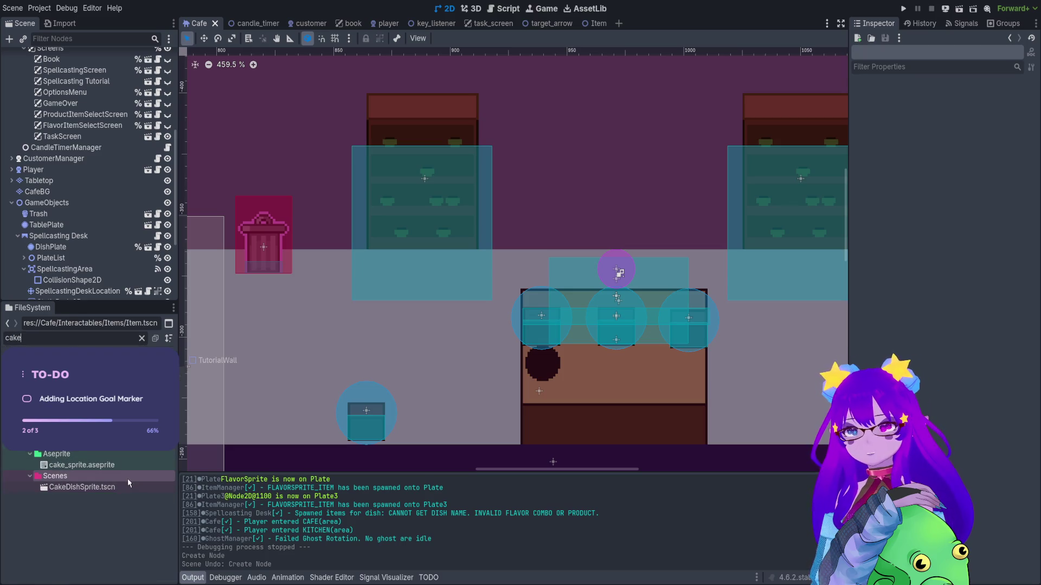
left_click(82, 487)
left_click_drag(84, 494, 333, 355)
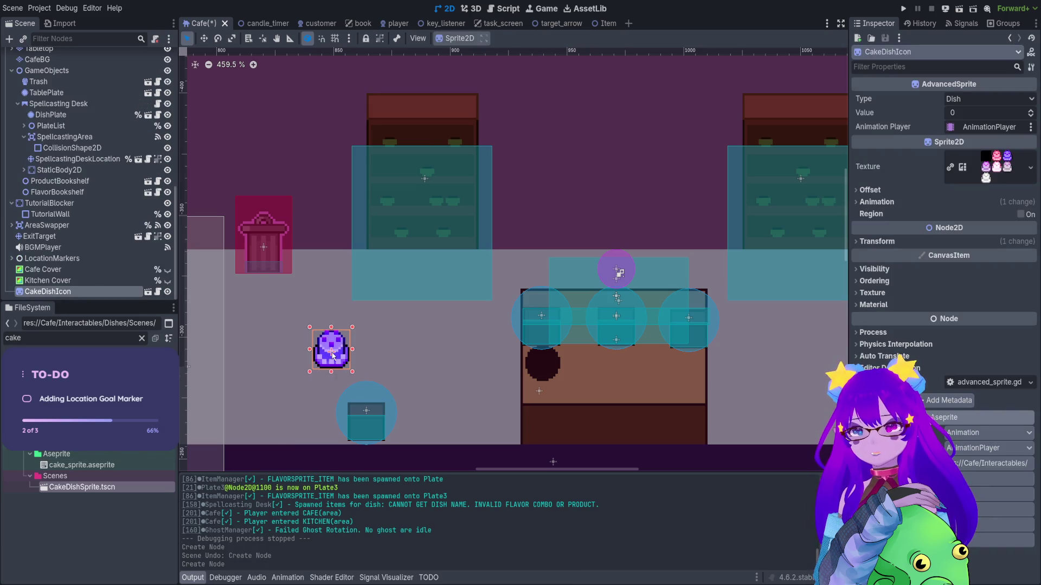
key("ctrl+z")
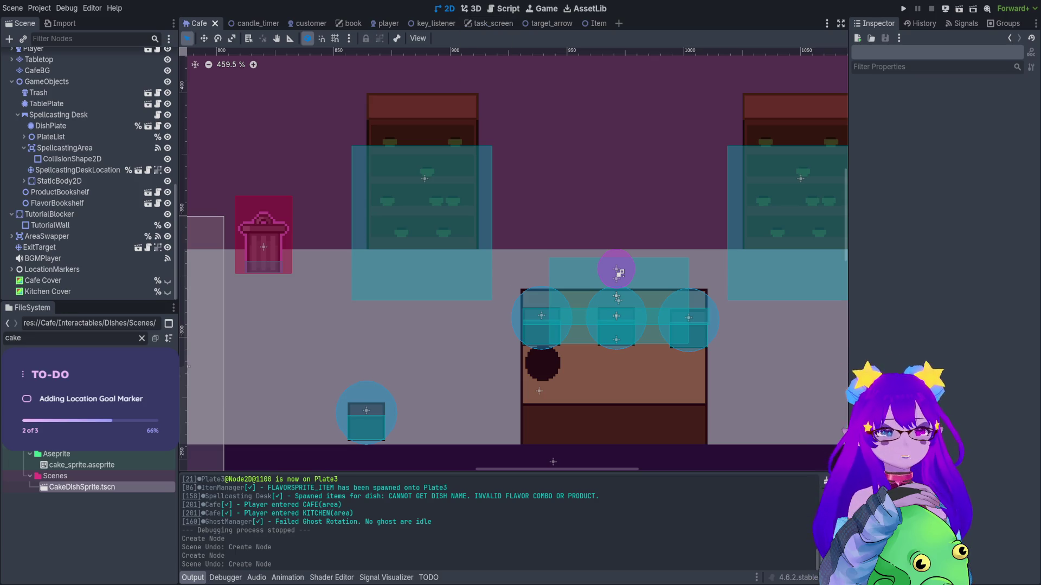
left_click(593, 28)
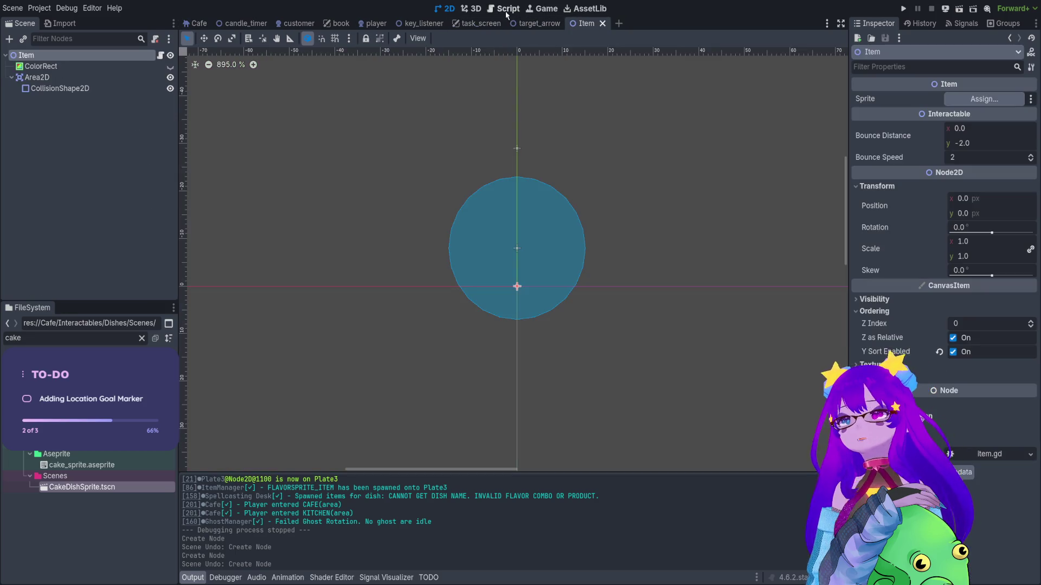
- Open item.gd and its parent interactable.gd, review collect(), then close the Item scene
left_click(519, 23)
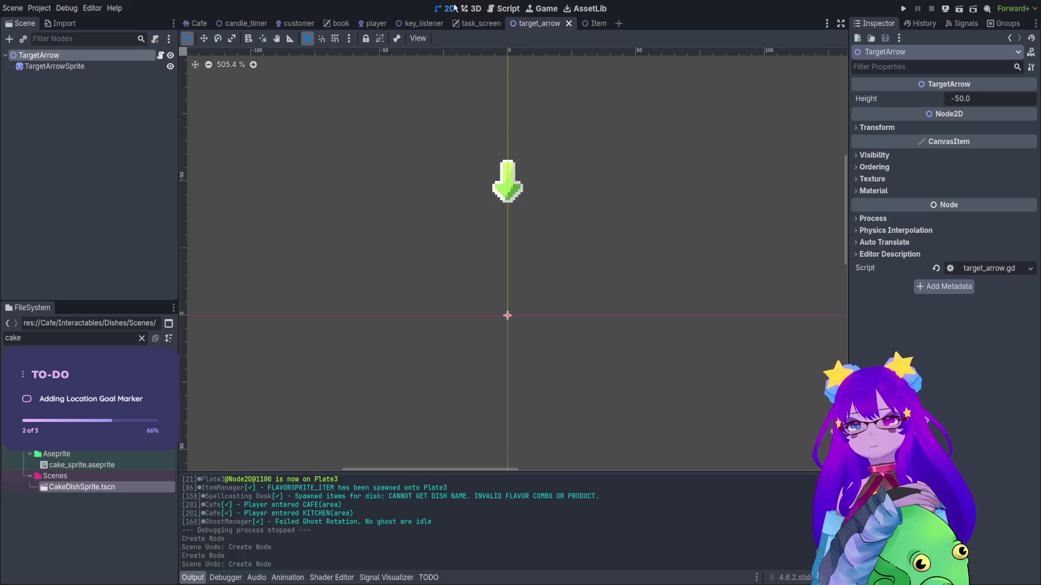
left_click(593, 23)
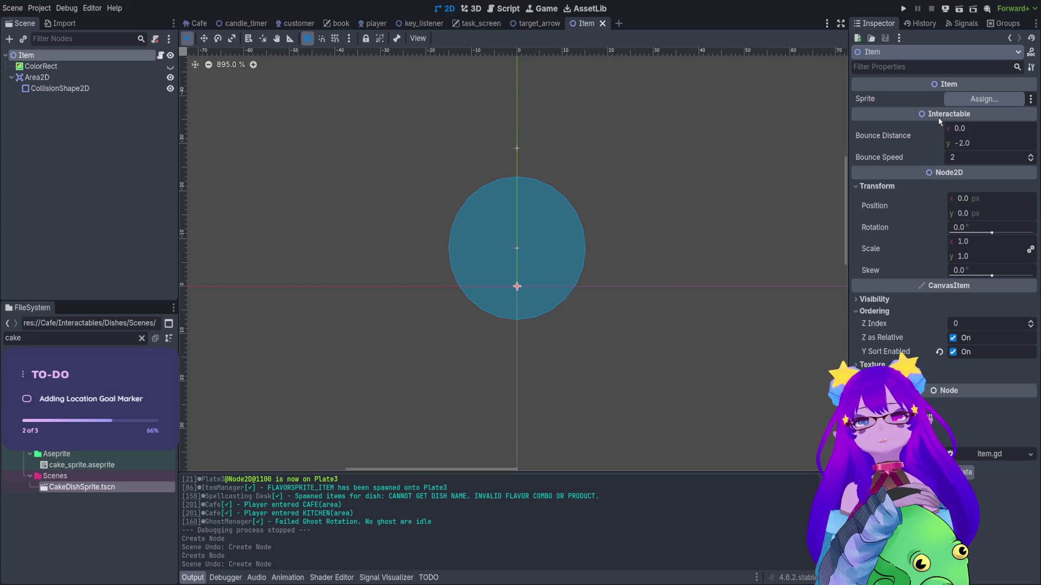
left_click(160, 55)
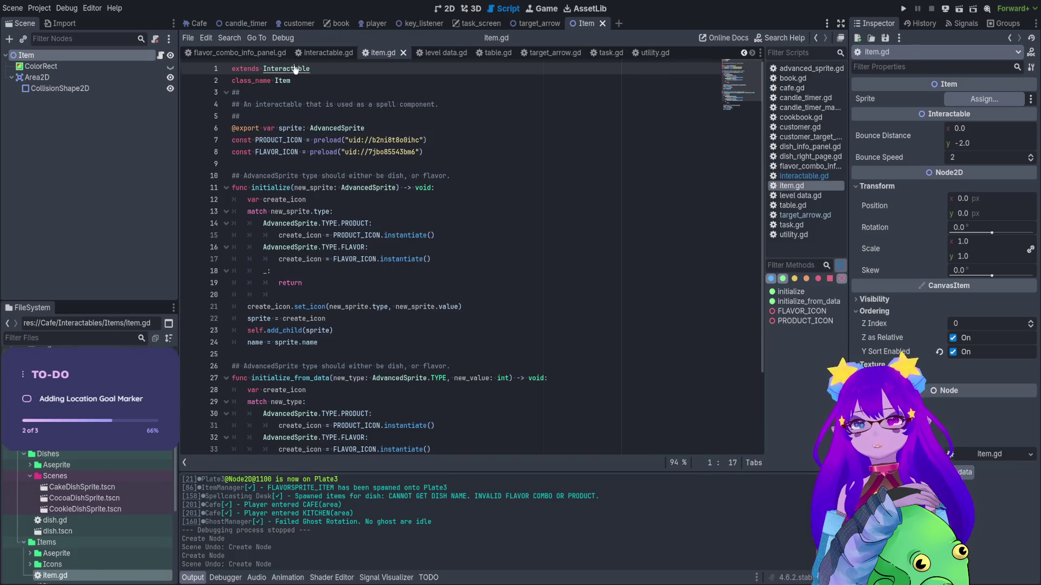
left_click(296, 70, "ctrl")
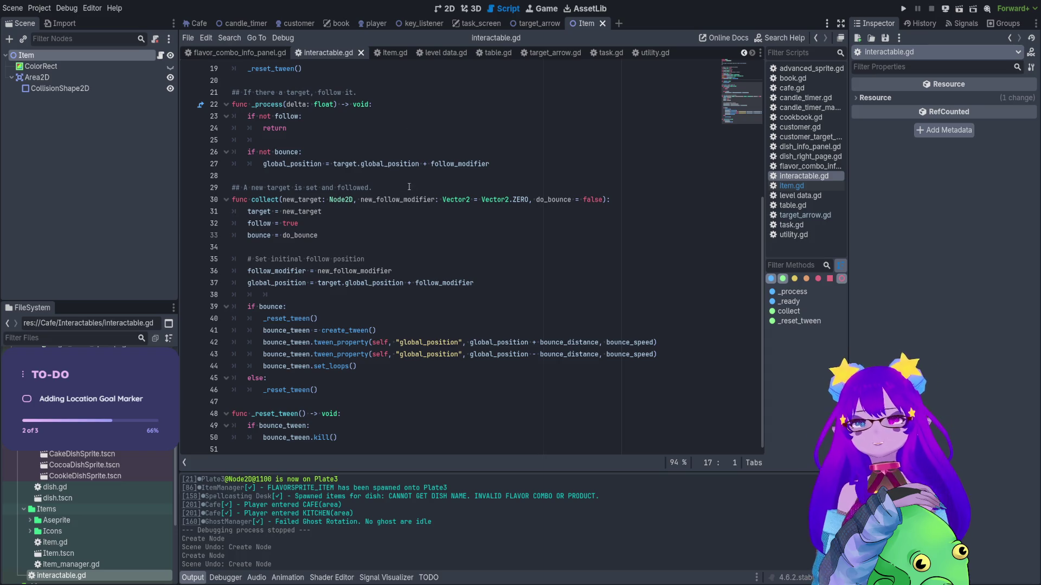
left_click_drag(417, 391, 550, 179)
left_click(549, 182)
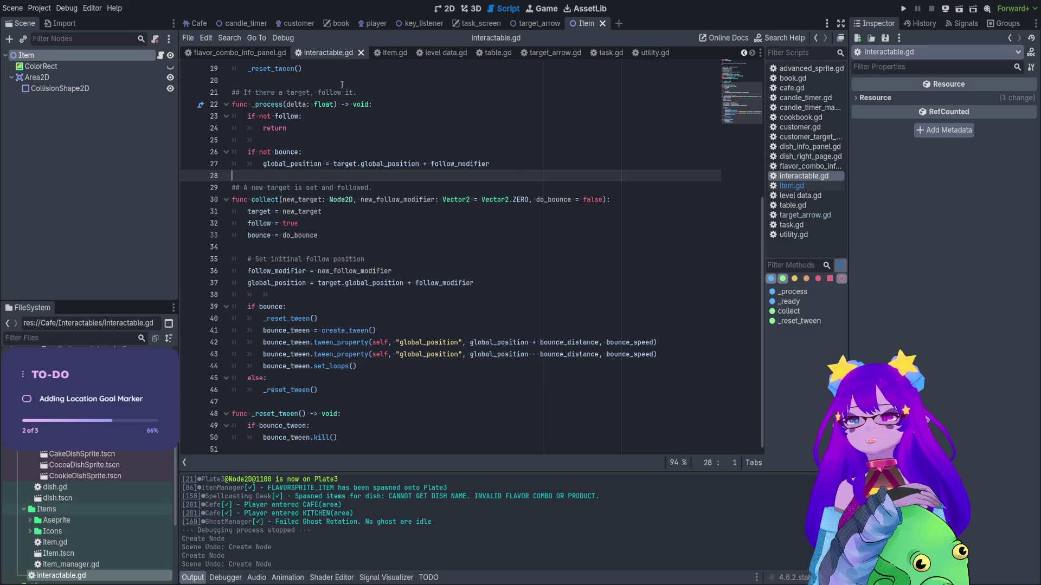
left_click(602, 23)
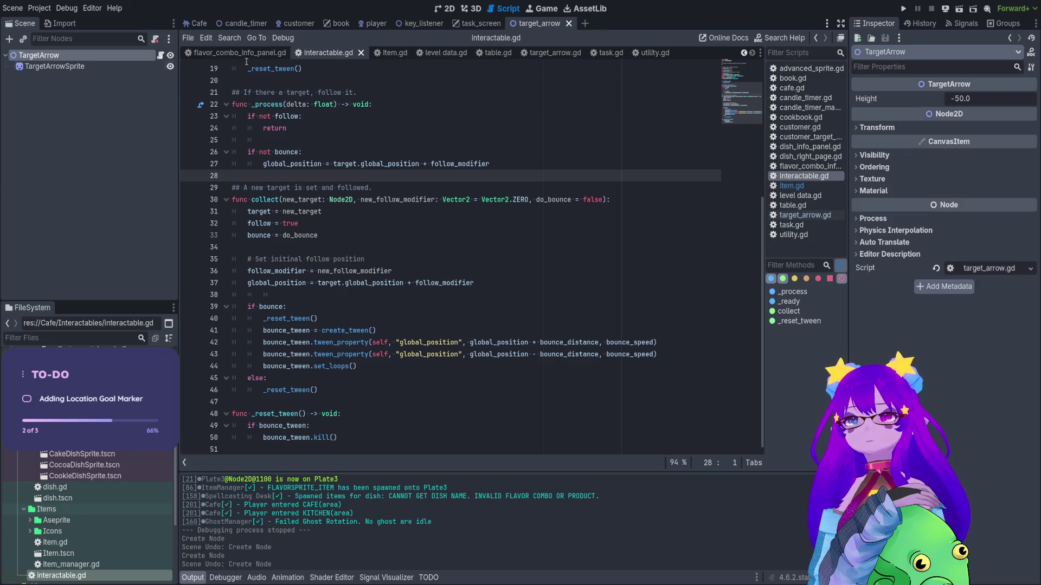
left_click(564, 53)
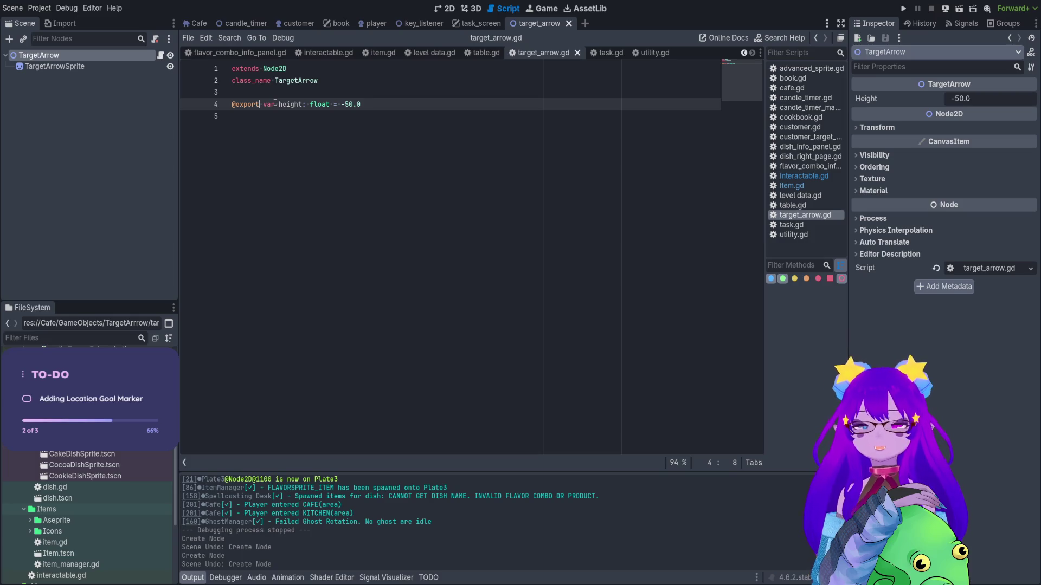
type("_range(")
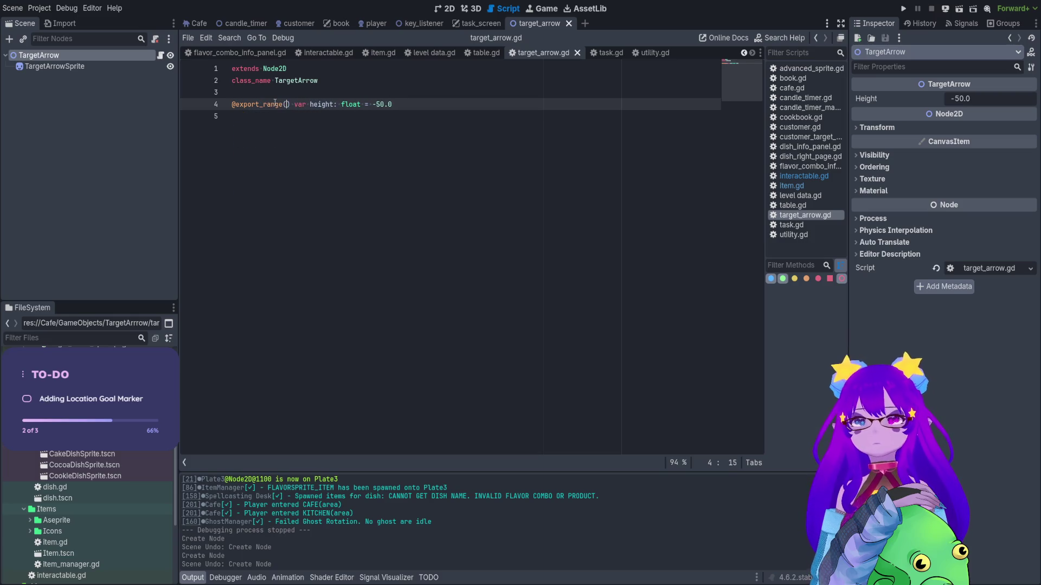
type("0.0, -")
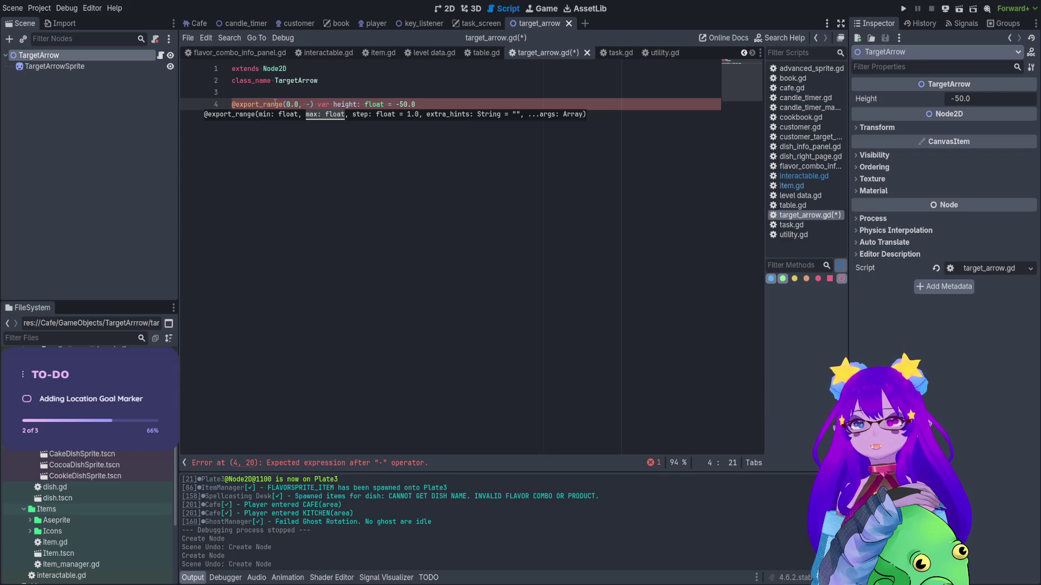
key("BackSpace")
key("BackSpace")
key("BackSpace")
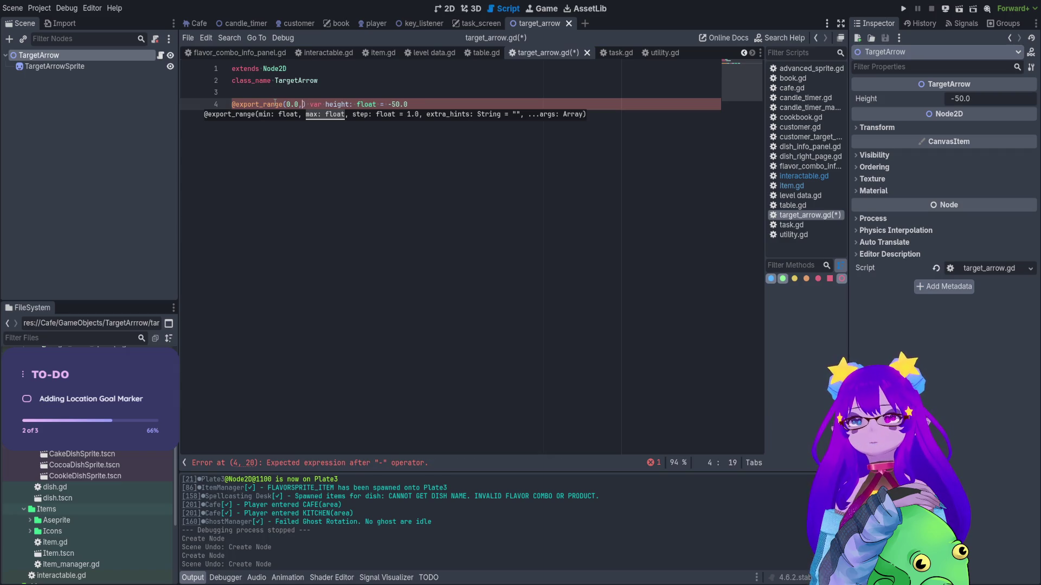
type("-")
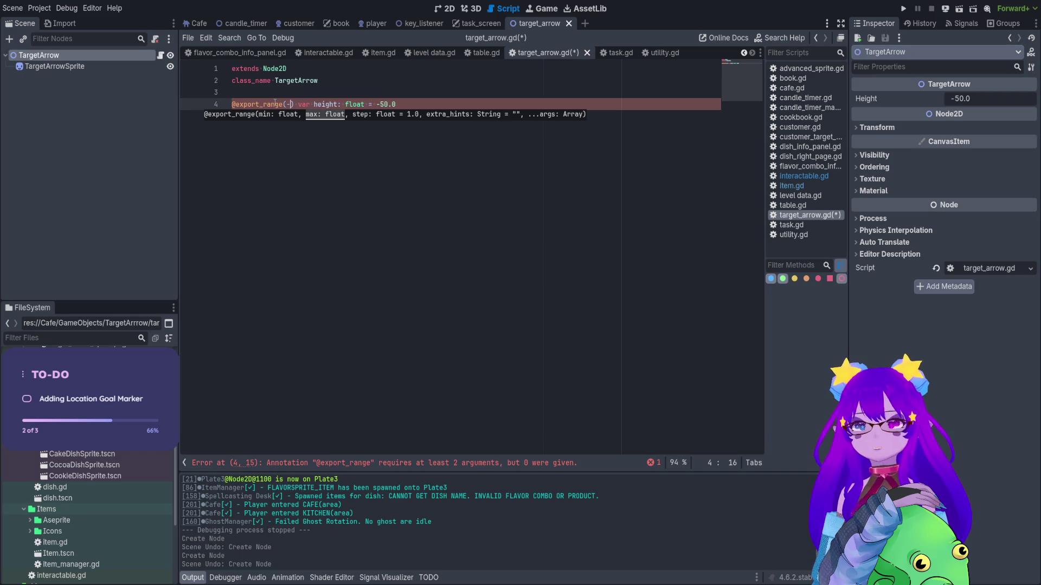
type("80.0, ")
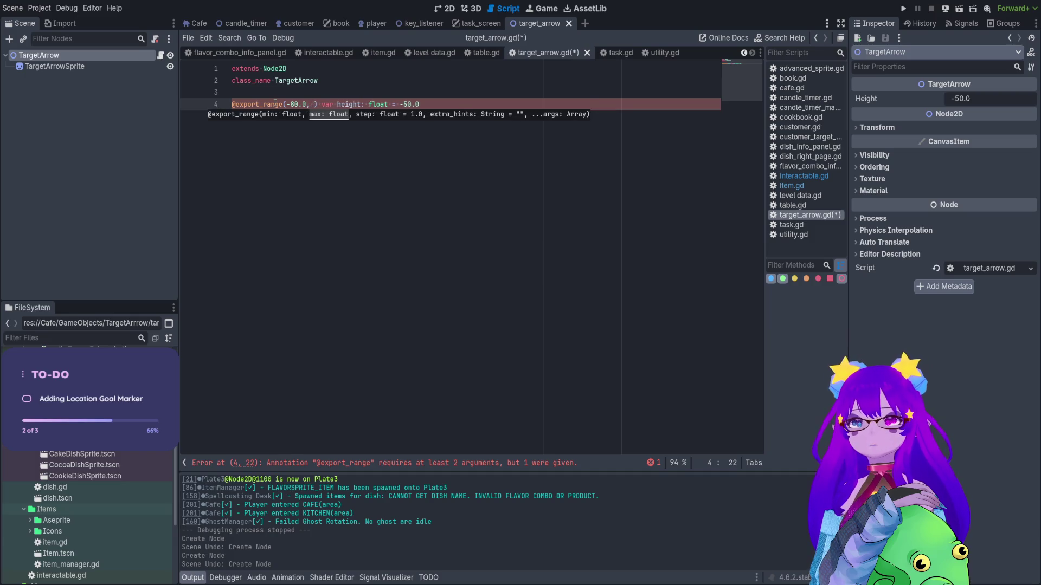
type("0.0")
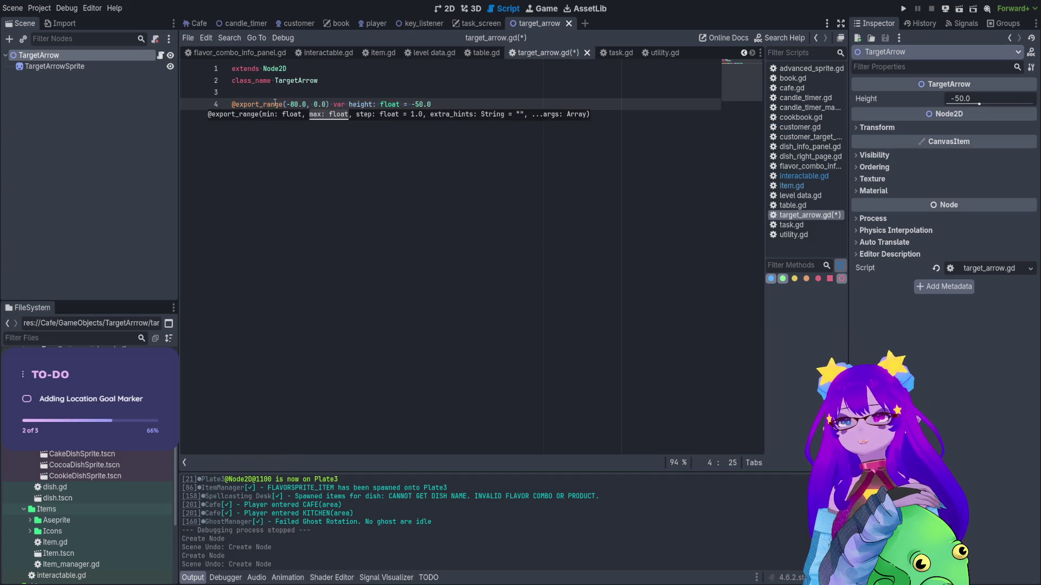
left_click(429, 77)
key("ctrl+s")
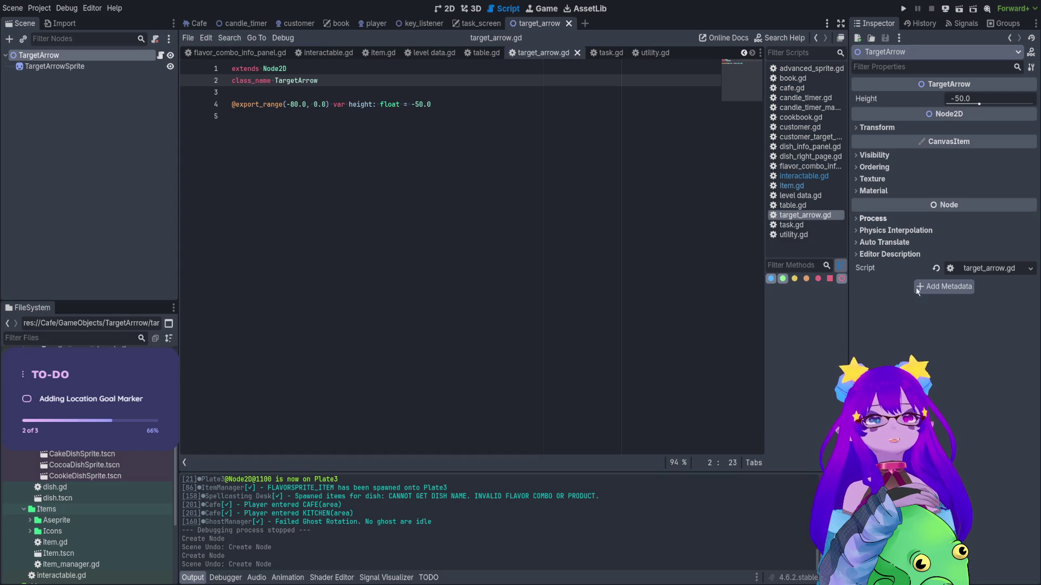
- Try the Height slider at about -66 and -36, revert it to -50.0, and save the scene
left_click(597, 180)
mouse_move(980, 104)
left_mouse_down()
mouse_move(962, 104)
mouse_move(1036, 103)
left_mouse_up()
left_click(935, 99)
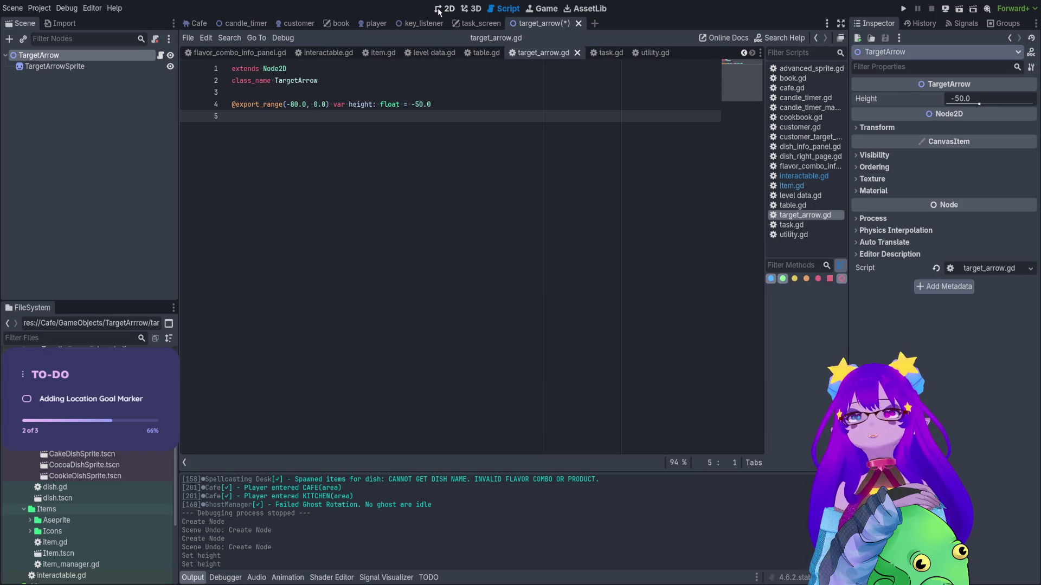
left_click(346, 55)
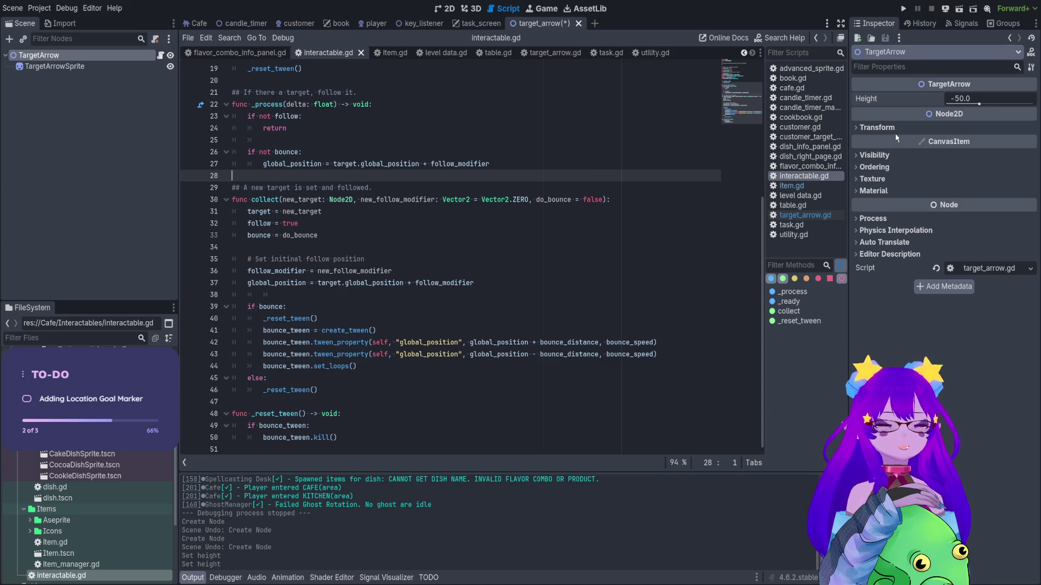
left_click_drag(980, 104, 994, 104)
left_click(937, 98)
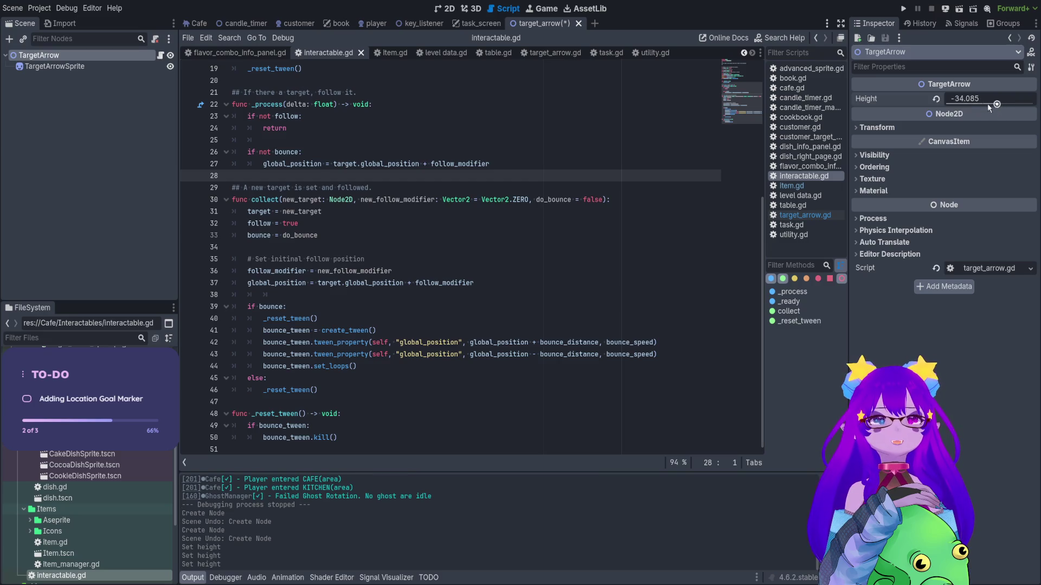
key("ctrl+s")
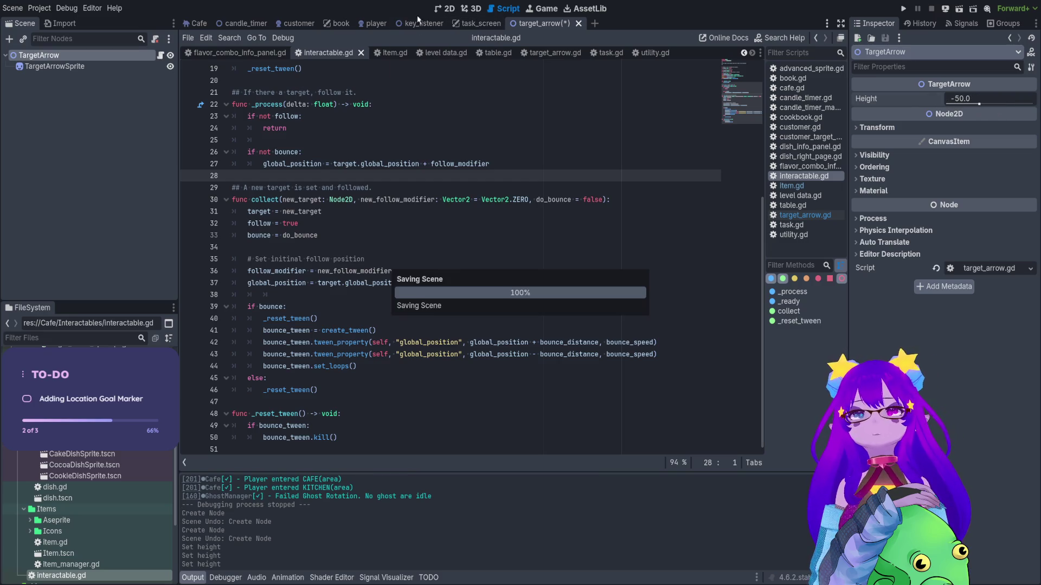
left_click(160, 55)
left_click(350, 119)
- Add a _ready function below the height export in target_arrow.gd
key("Return")
type("_ready")
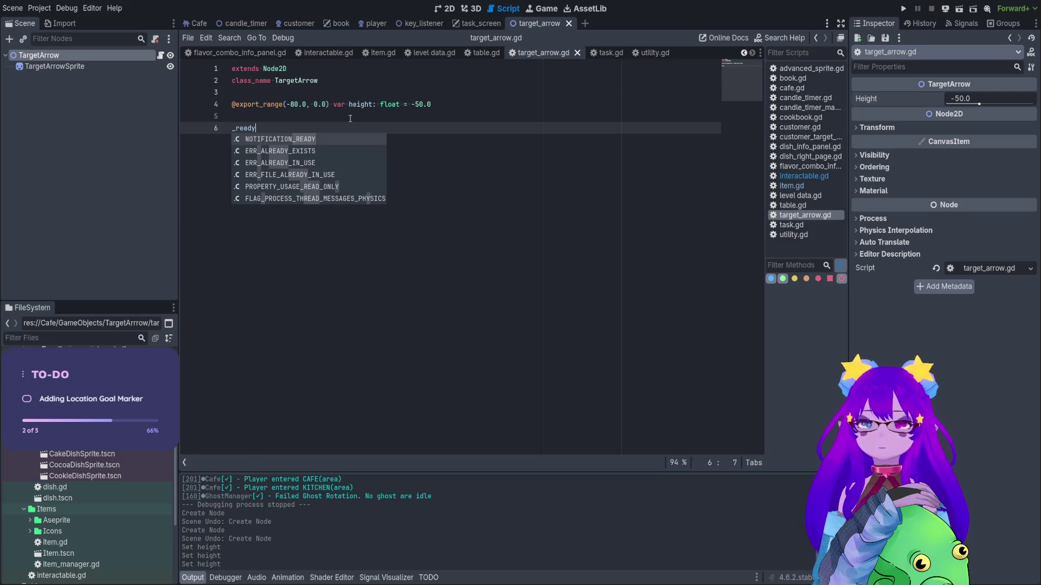
key("BackSpace")
key("BackSpace")
key("BackSpace")
type("func ")
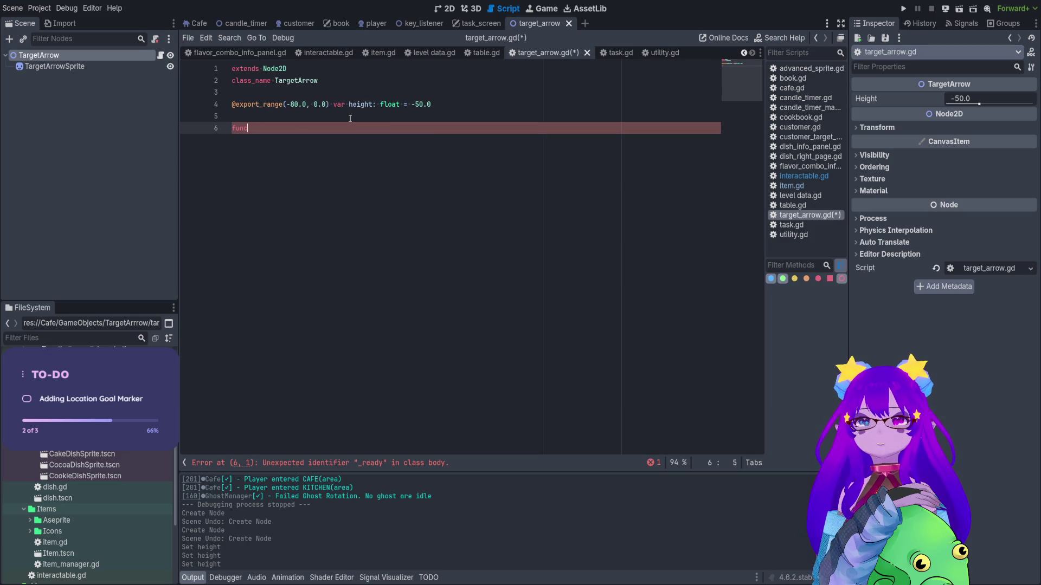
type("_")
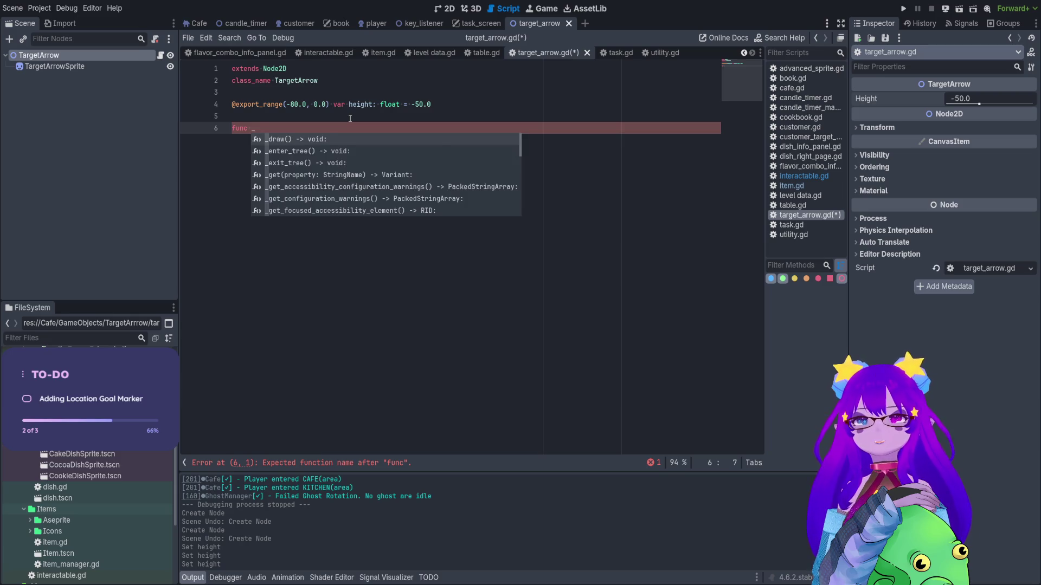
type("re")
key("Return")
key("Return")
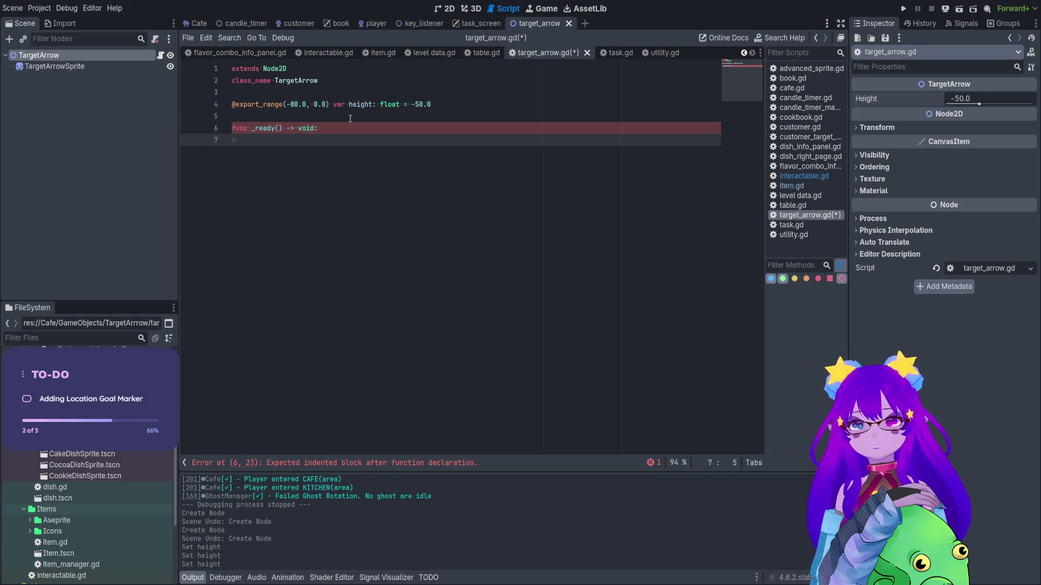
left_click(27, 65)
right_click(126, 66)
left_click(129, 99)
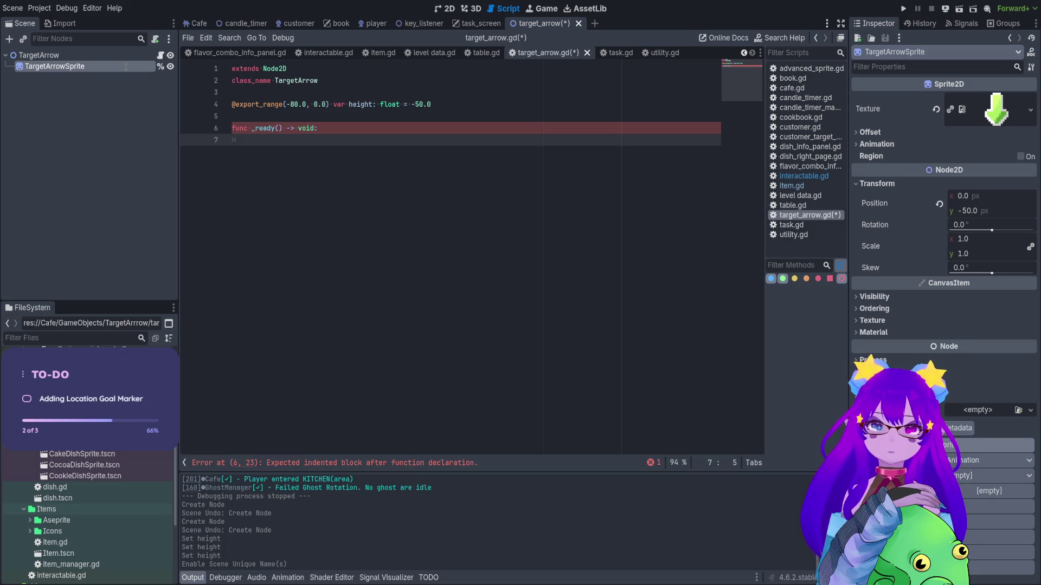
type("Sprite")
key("Return")
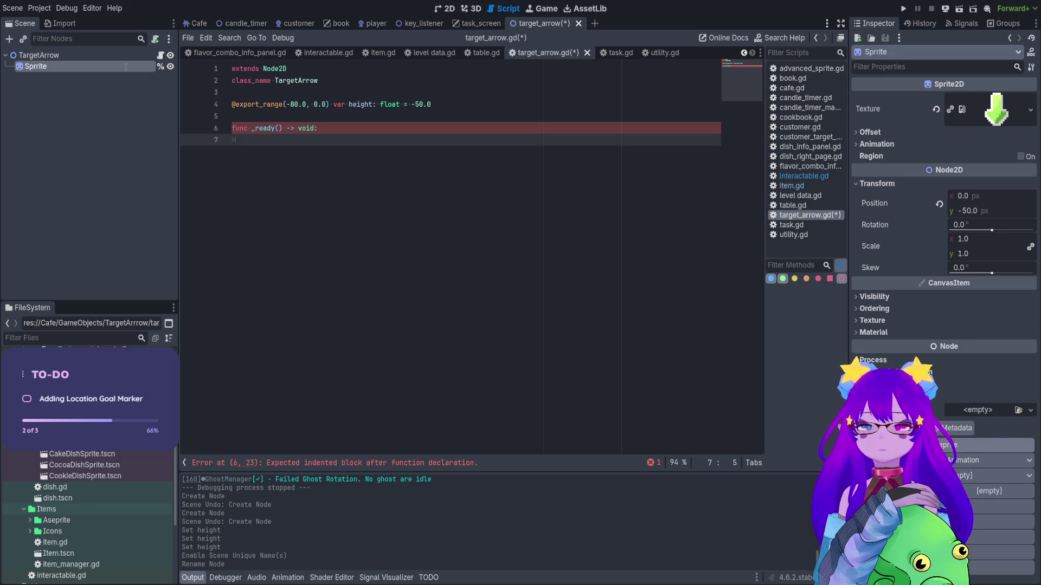
key("Return")
left_click_drag(125, 69, 255, 118)
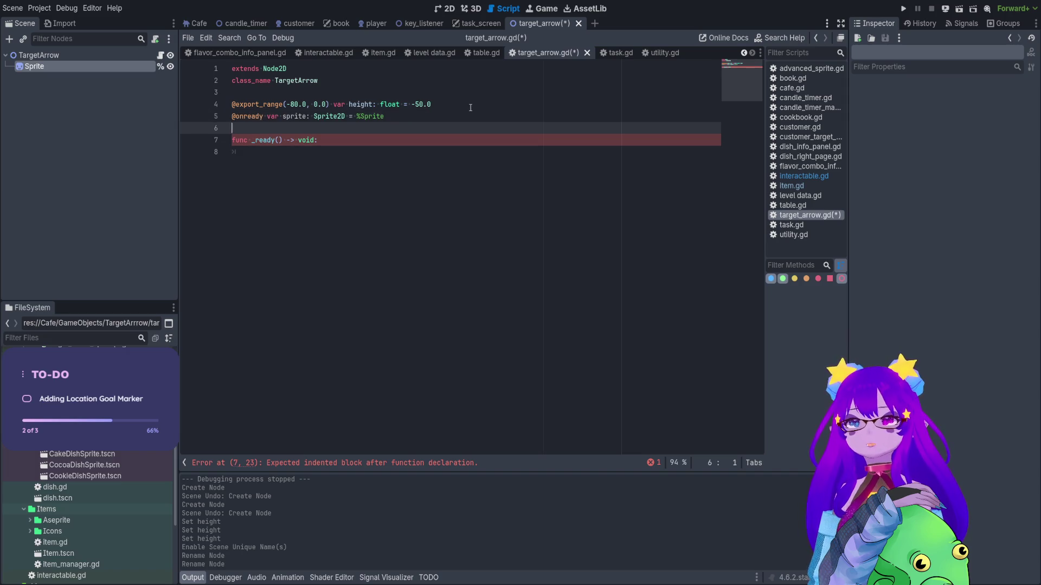
key("Up")
key("Return")
- Write sprite.global_position.y = height in _ready and save the script
left_click(294, 128)
left_click(286, 164)
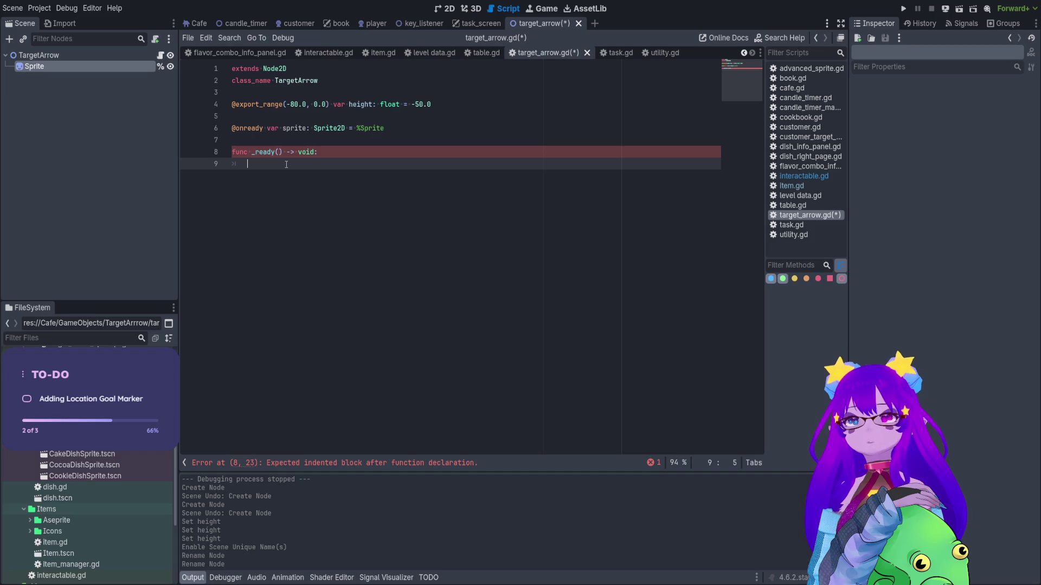
type("sprite.g")
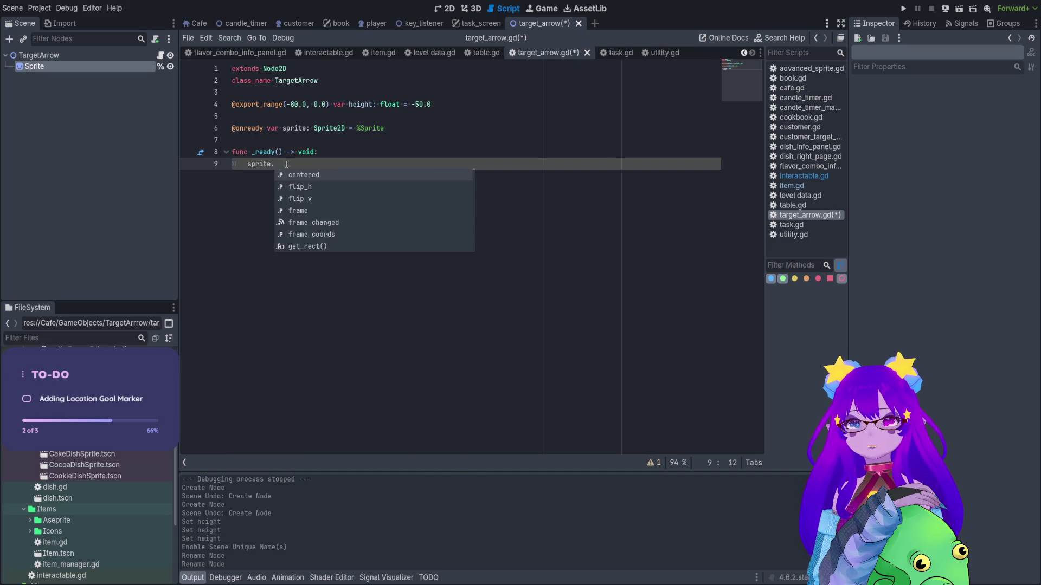
type("lo")
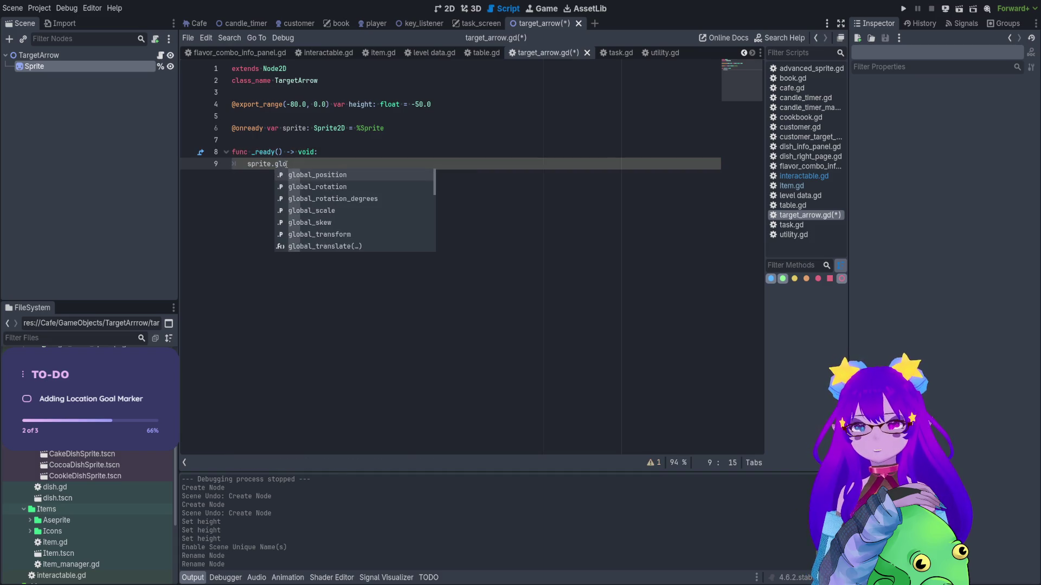
key("Return")
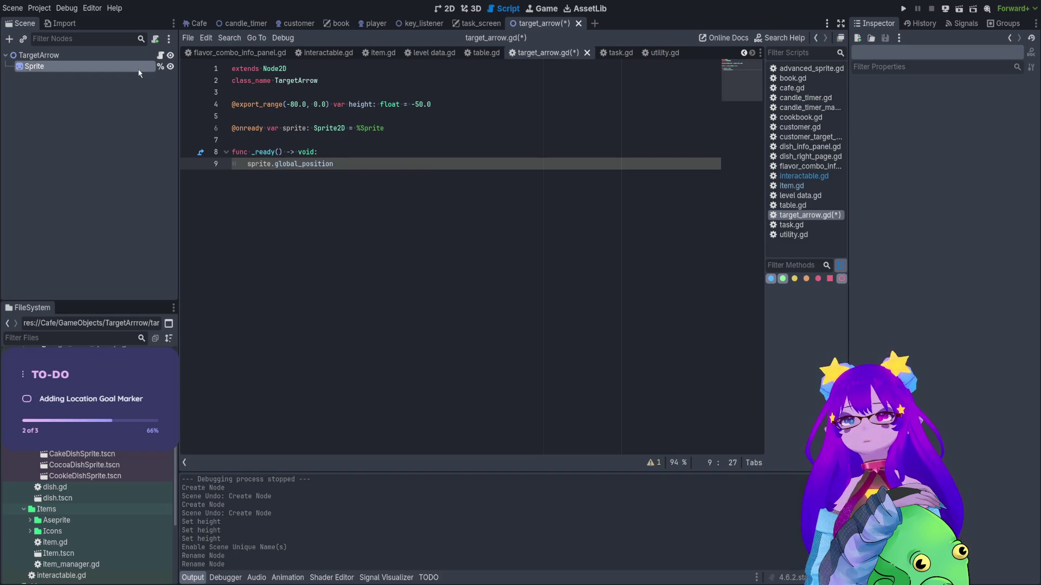
left_click(140, 66)
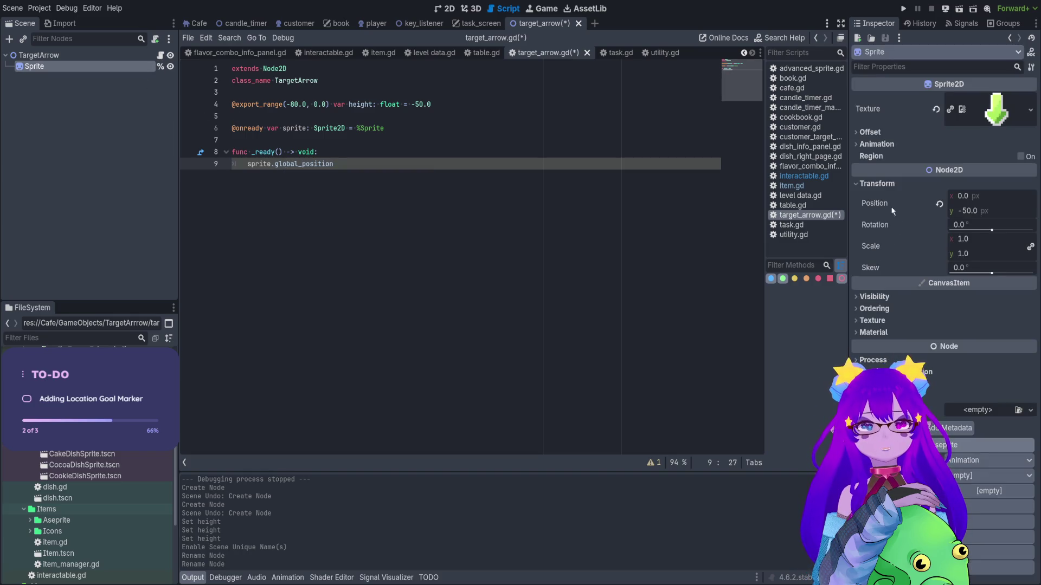
type(".y")
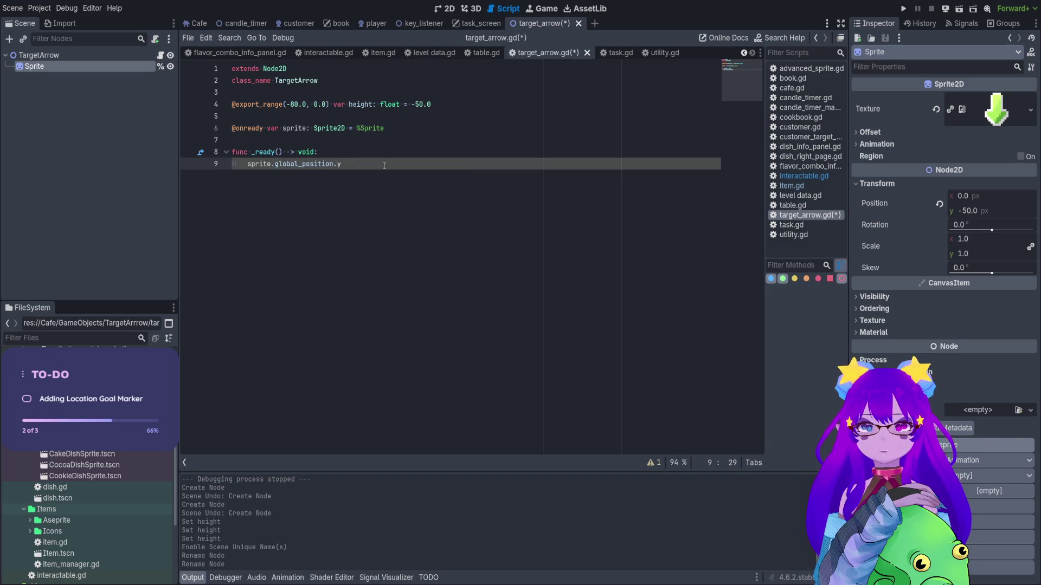
type(" =")
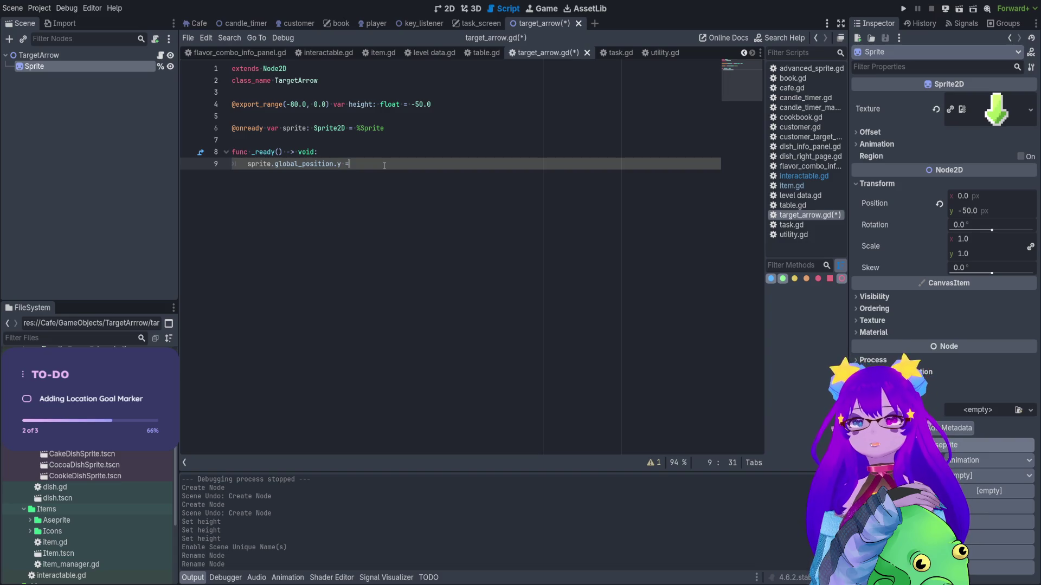
type(" he")
key("Return")
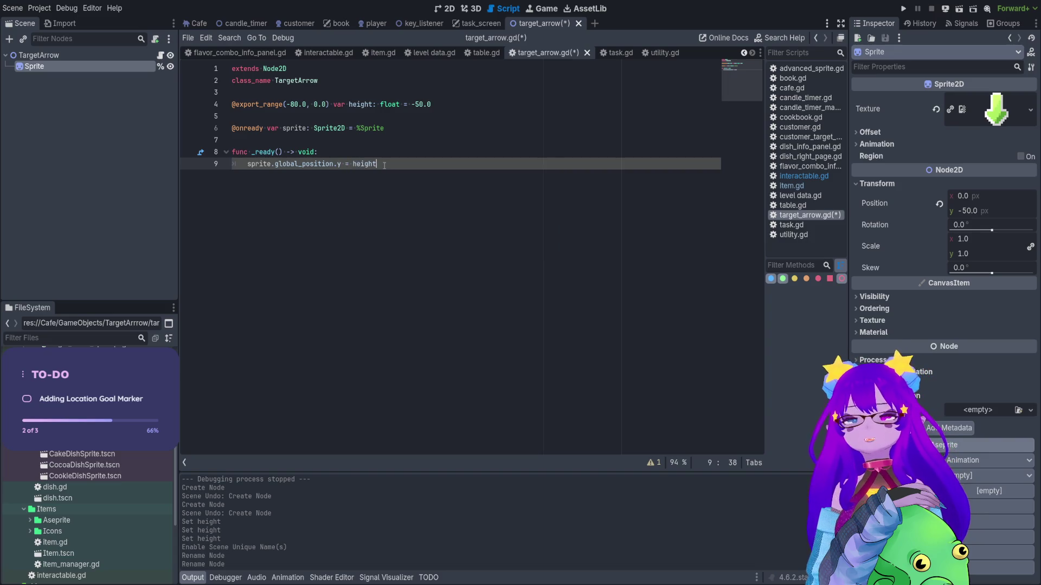
key("ctrl+s")
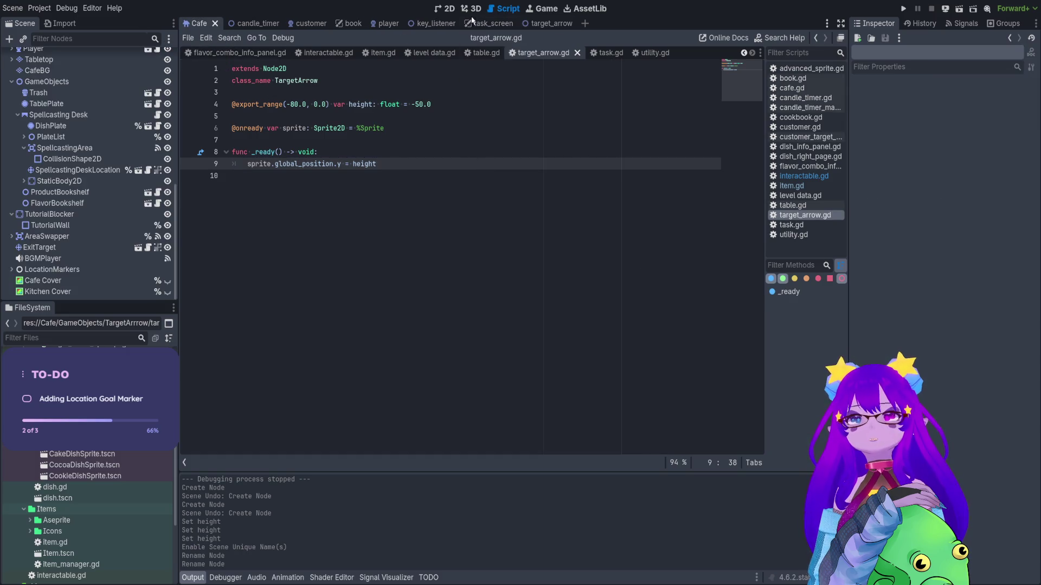
- Drop two target_arrow.tscn instances into the Cafe scene, beside the trash can and above the bookshelf
left_click(446, 9)
scroll(453, 219, "down", 3)
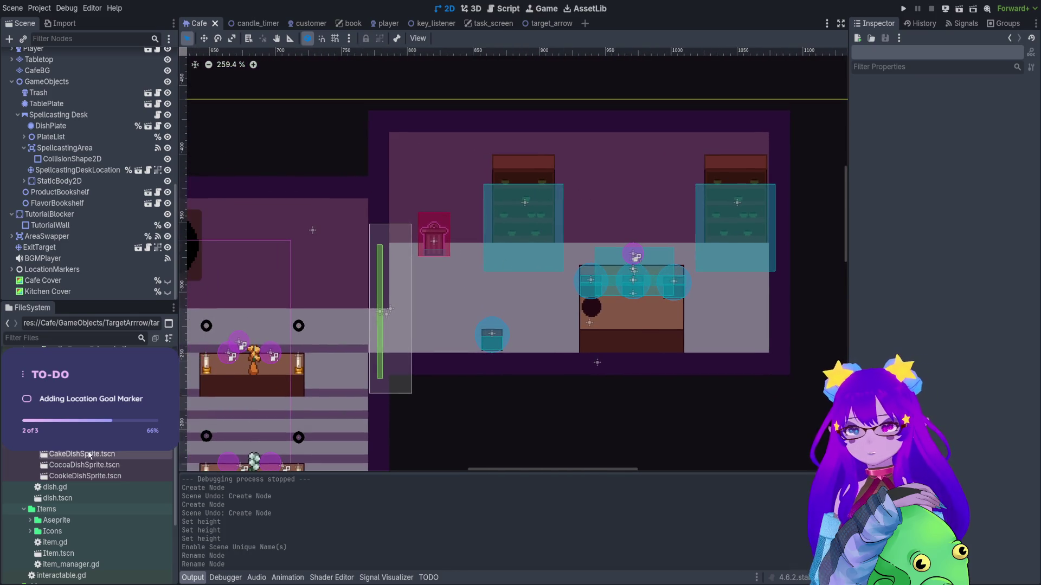
mouse_move(71, 352)
left_mouse_down()
mouse_move(493, 302)
mouse_move(460, 304)
left_mouse_up()
mouse_move(71, 352)
left_mouse_down()
mouse_move(479, 289)
mouse_move(511, 307)
left_mouse_up()
mouse_move(978, 103)
left_mouse_down()
mouse_move(942, 105)
mouse_move(1033, 104)
left_mouse_up()
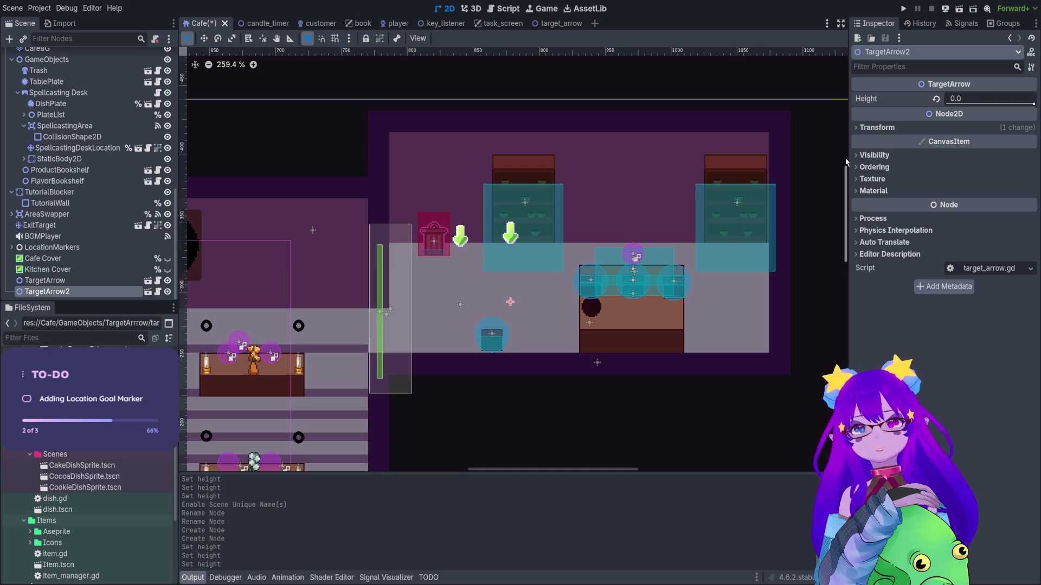
left_click(504, 8)
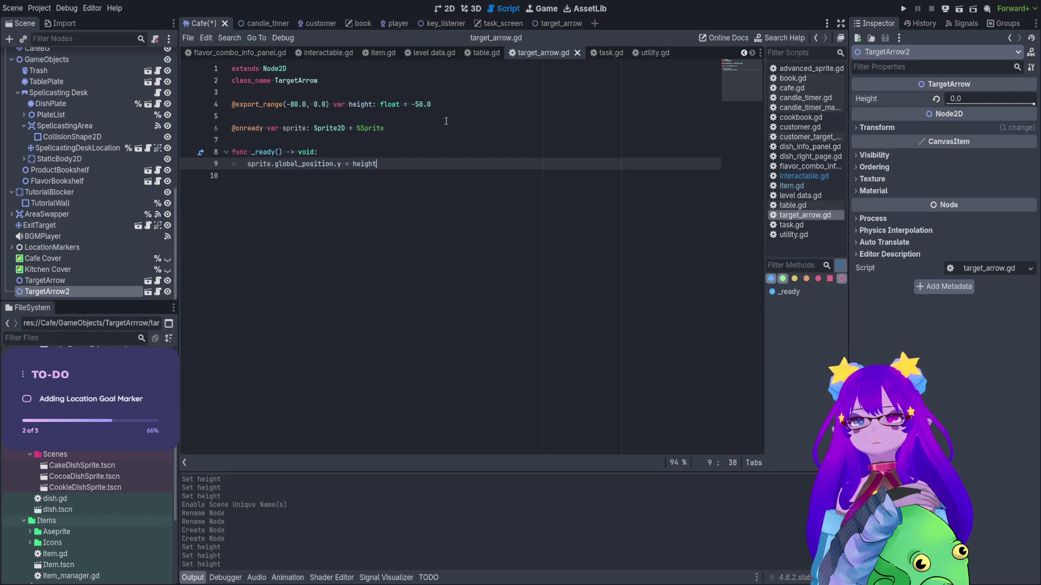
left_click(417, 105)
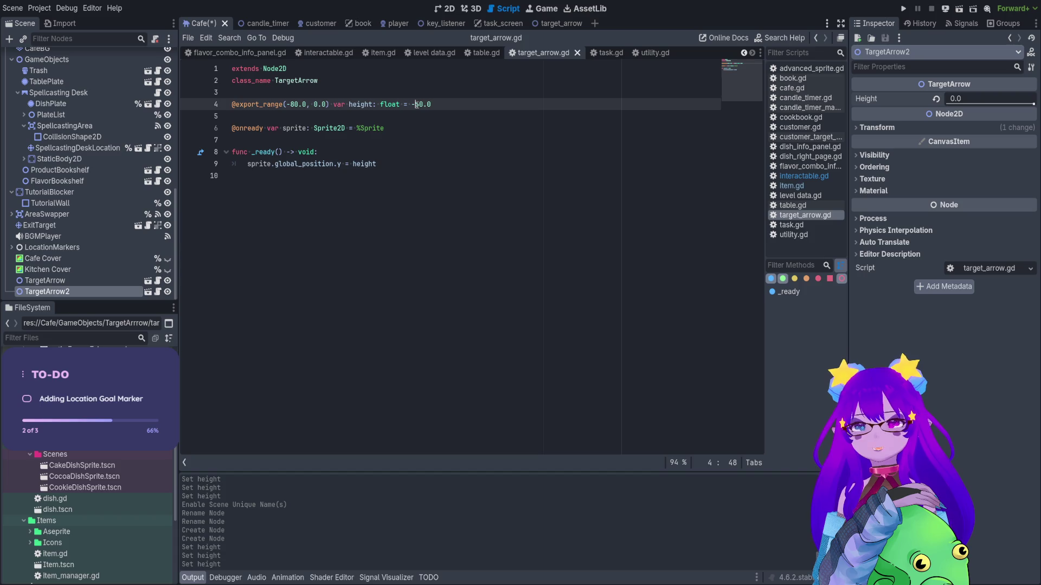
key("Left")
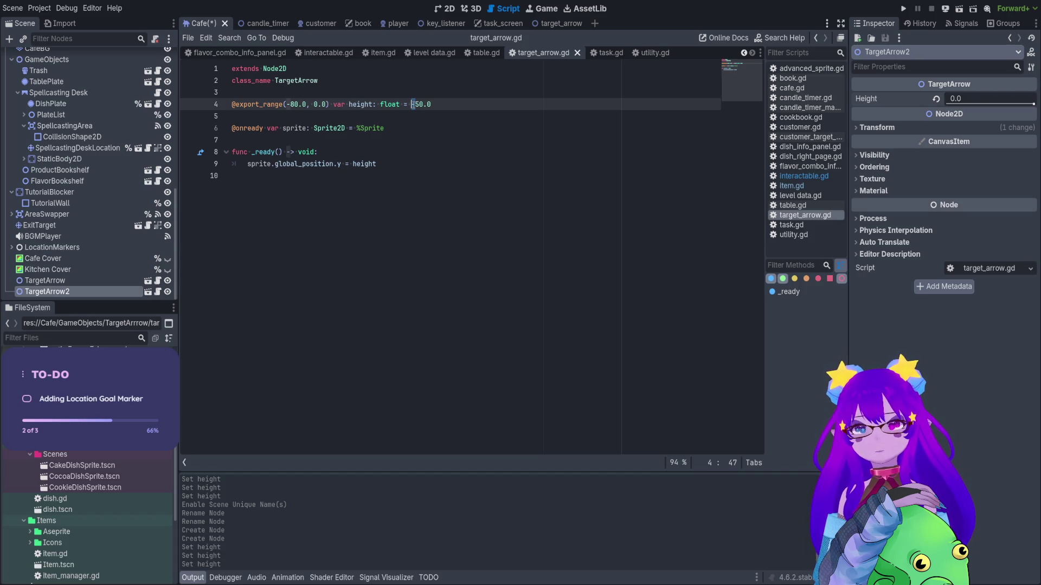
key("Delete")
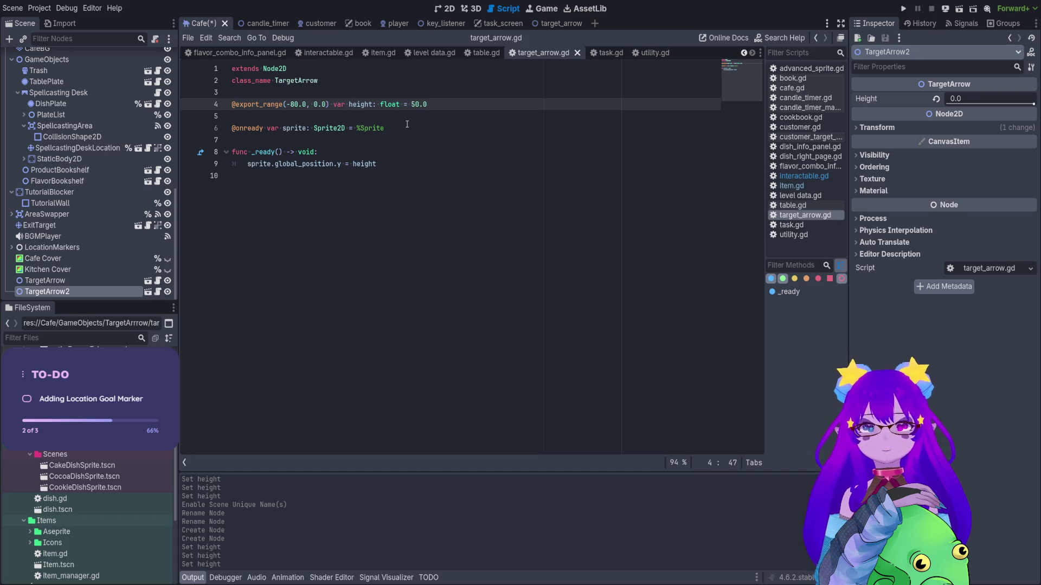
key("ctrl+s")
key("ctrl+shift+Left")
key("ctrl+shift+Left")
key("ctrl+shift+Left")
key("BackSpace")
key("Right")
key("Right")
key("Right")
type(", ")
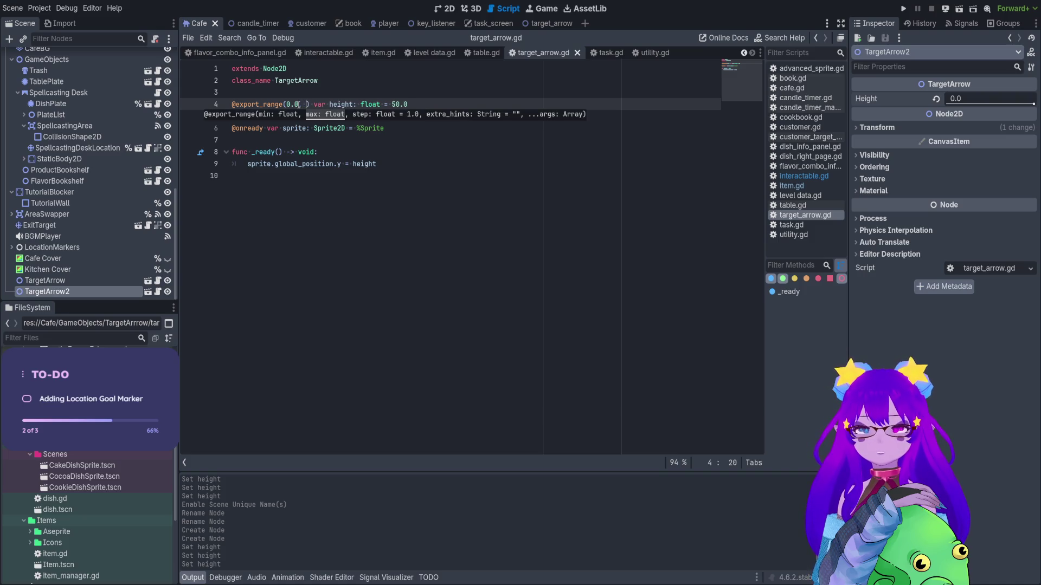
type("80")
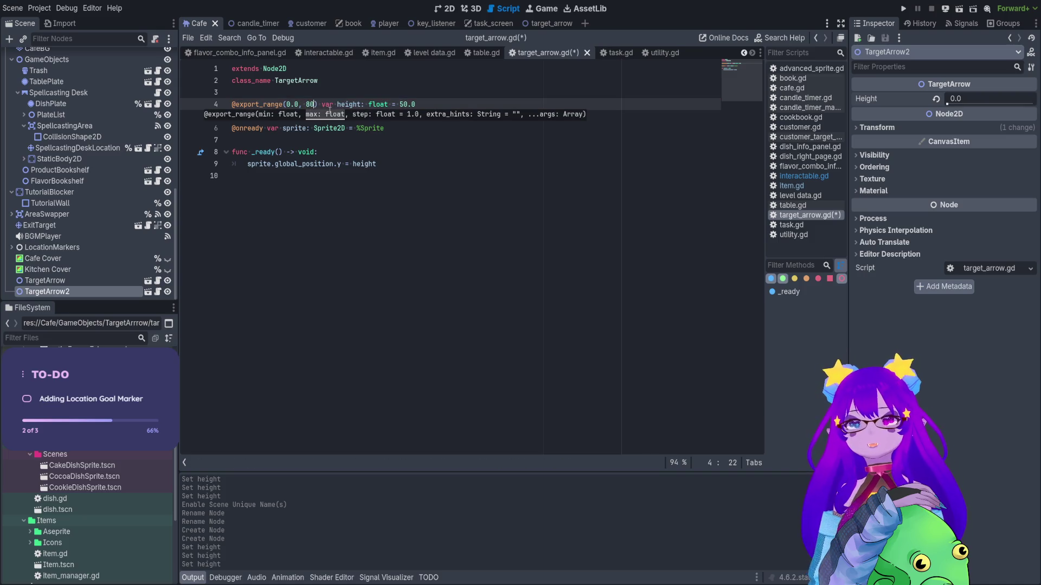
type(".0")
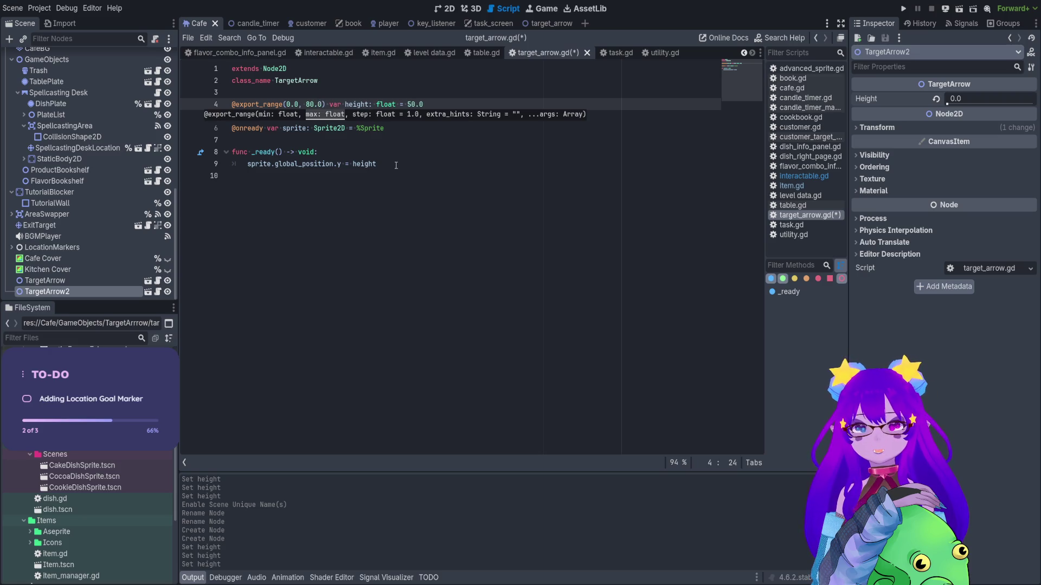
left_click(395, 165)
key("ctrl+s")
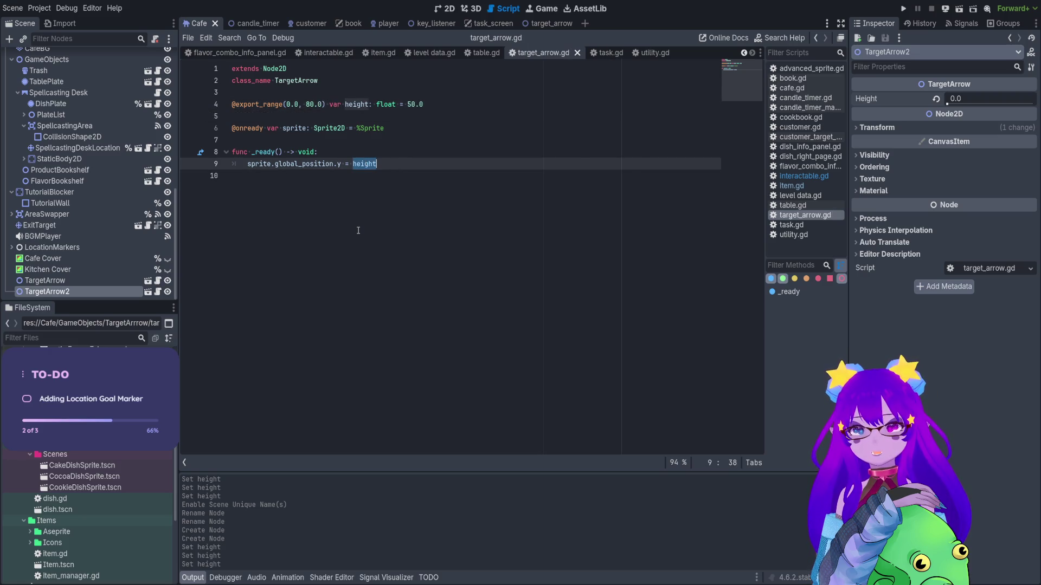
- Set the sprite's global y to -height, save, and zoom in on the arrows in 2D
left_click(407, 167)
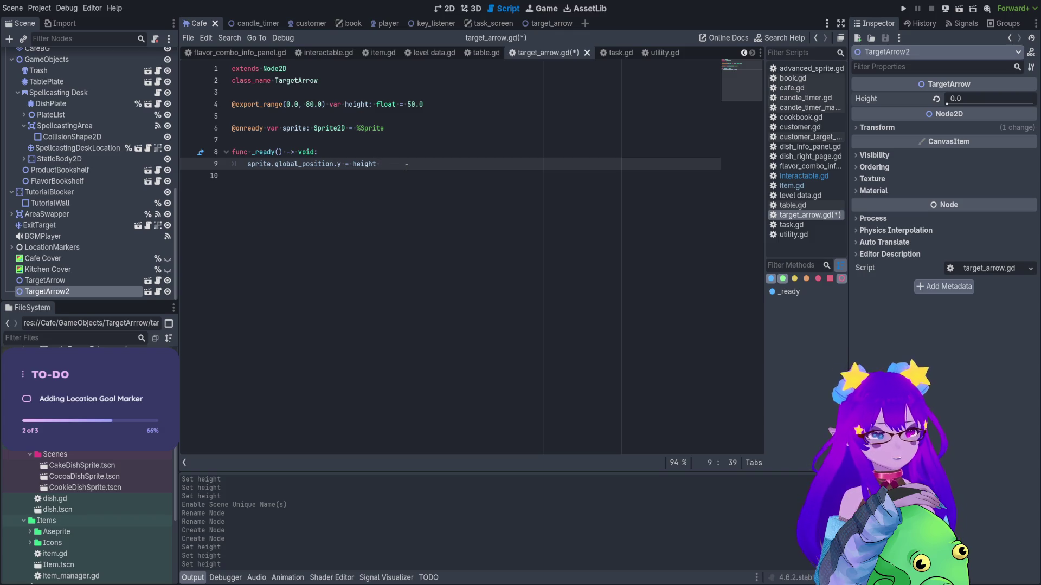
type("* -1.0")
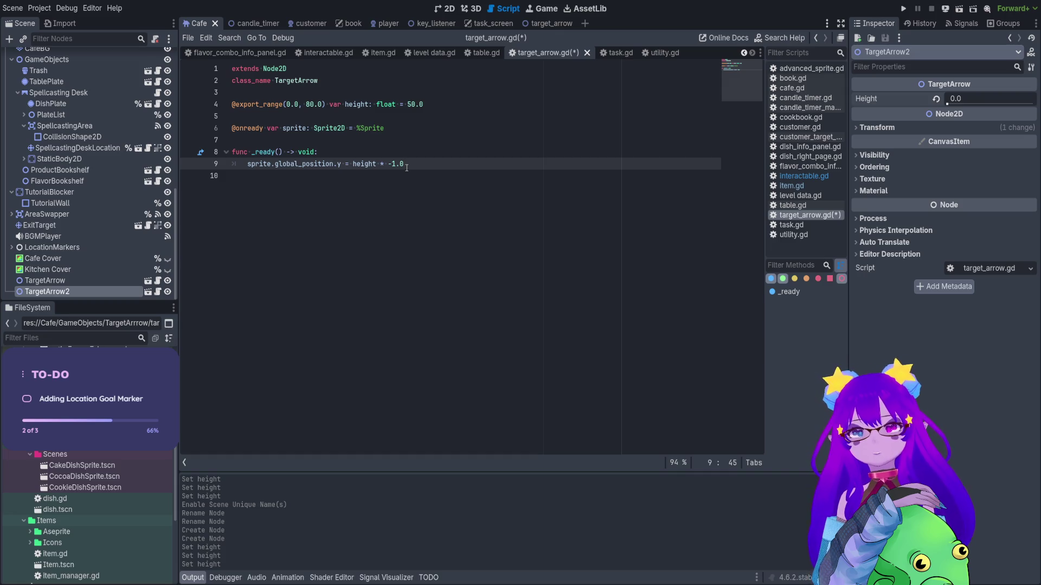
key("BackSpace")
key("BackSpace")
key("BackSpace")
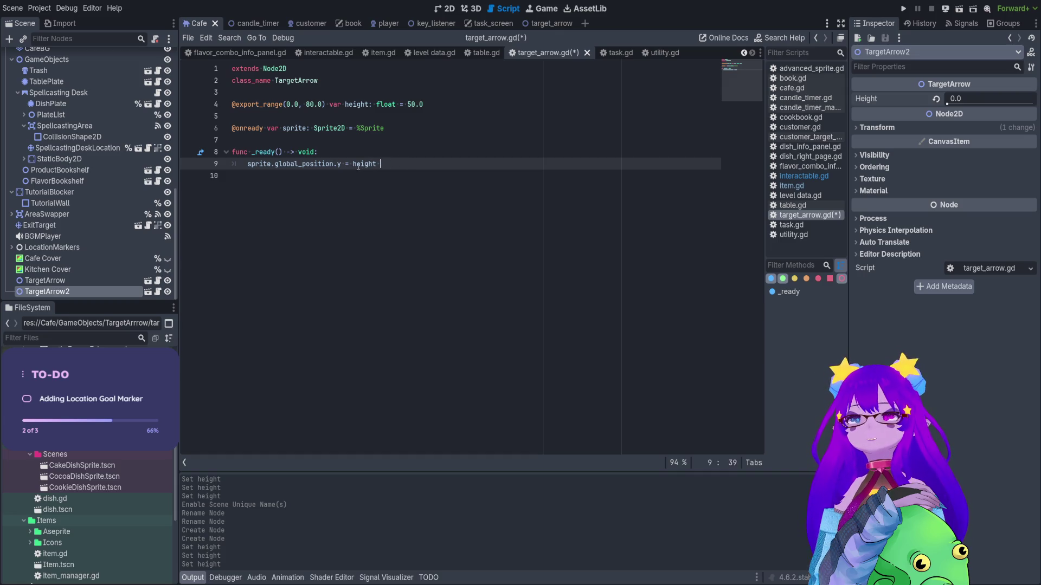
type("t")
left_click(353, 163)
type("-")
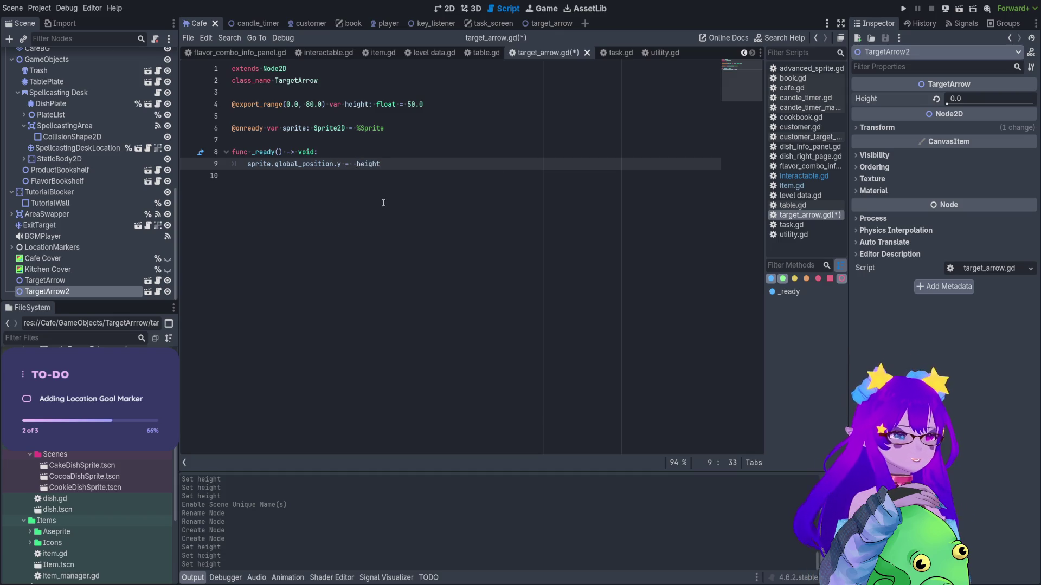
key("ctrl+s")
left_click(352, 184)
key("ctrl+s")
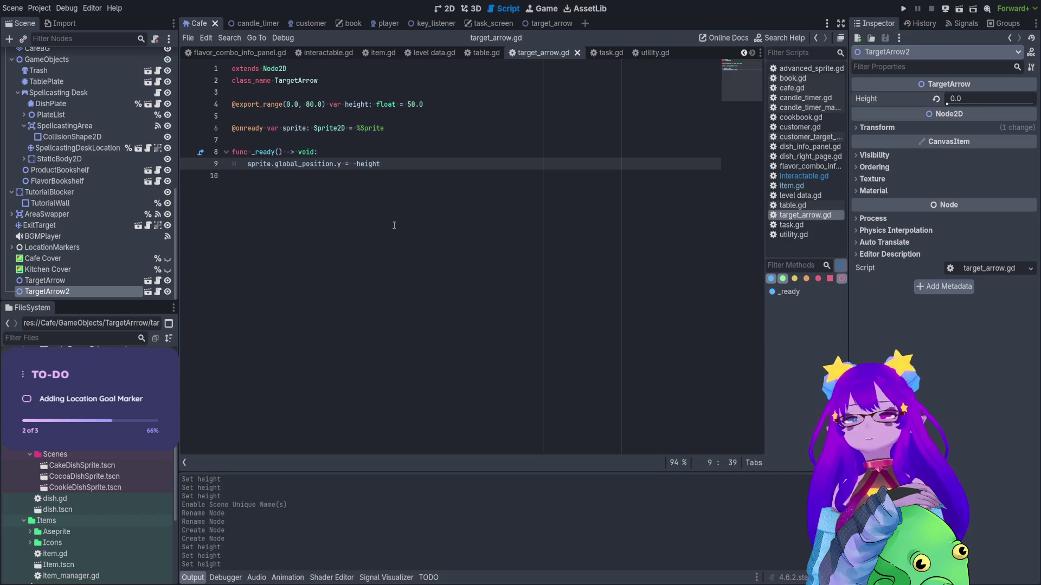
left_click(355, 164)
key("BackSpace")
left_click(487, 166)
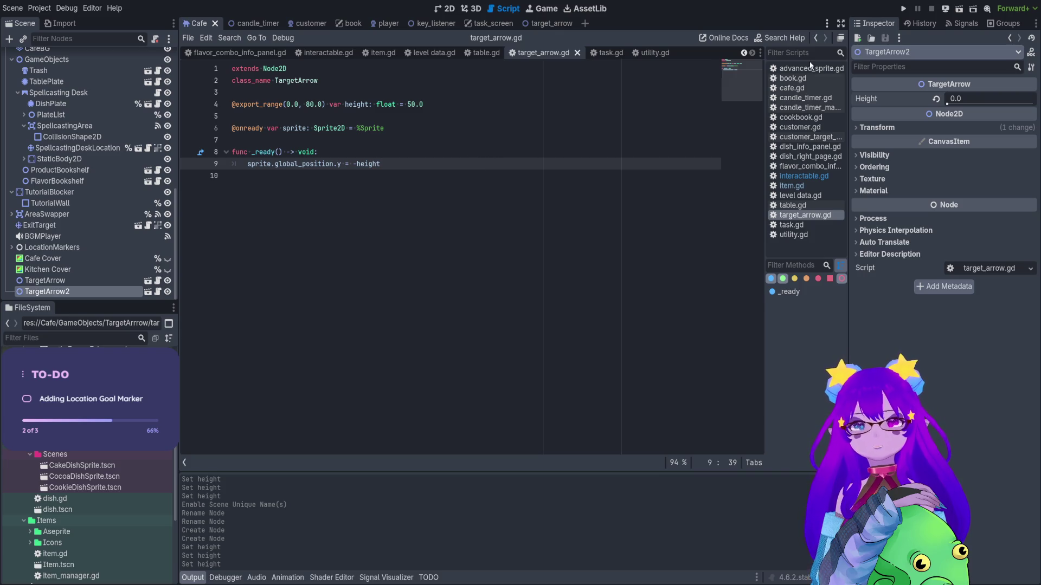
left_click(446, 9)
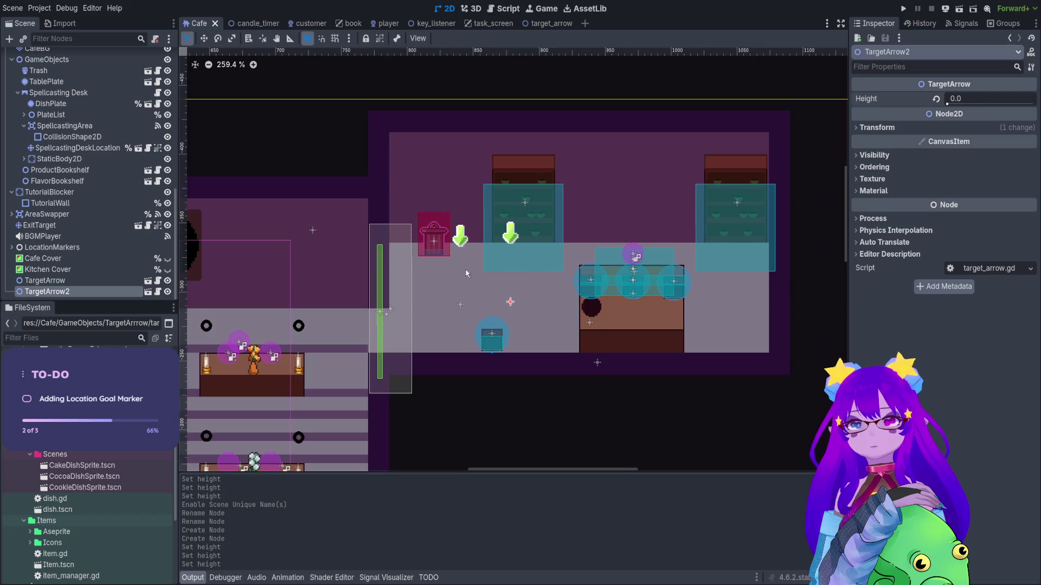
scroll(493, 263, "up", 5)
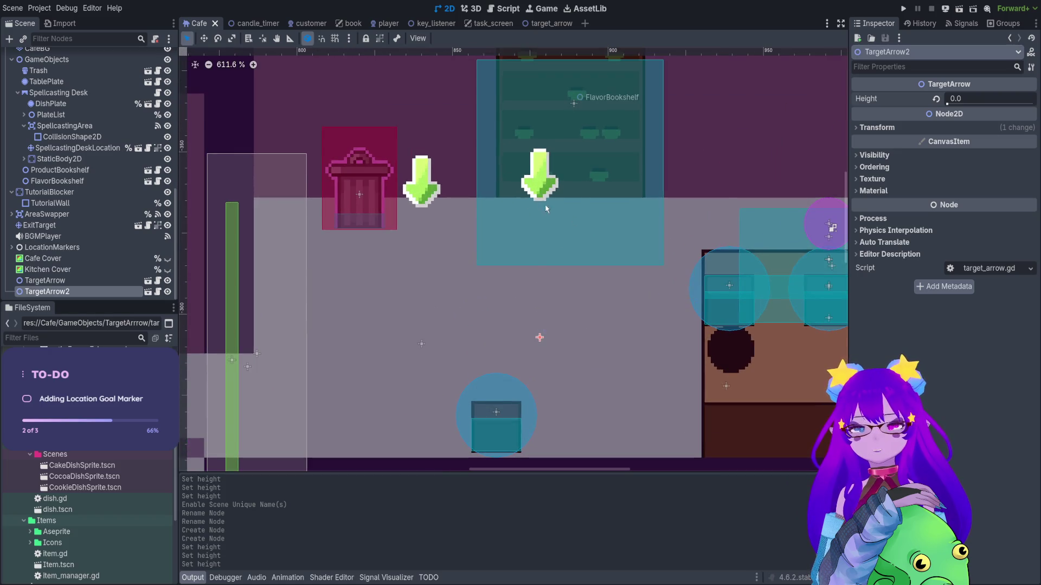
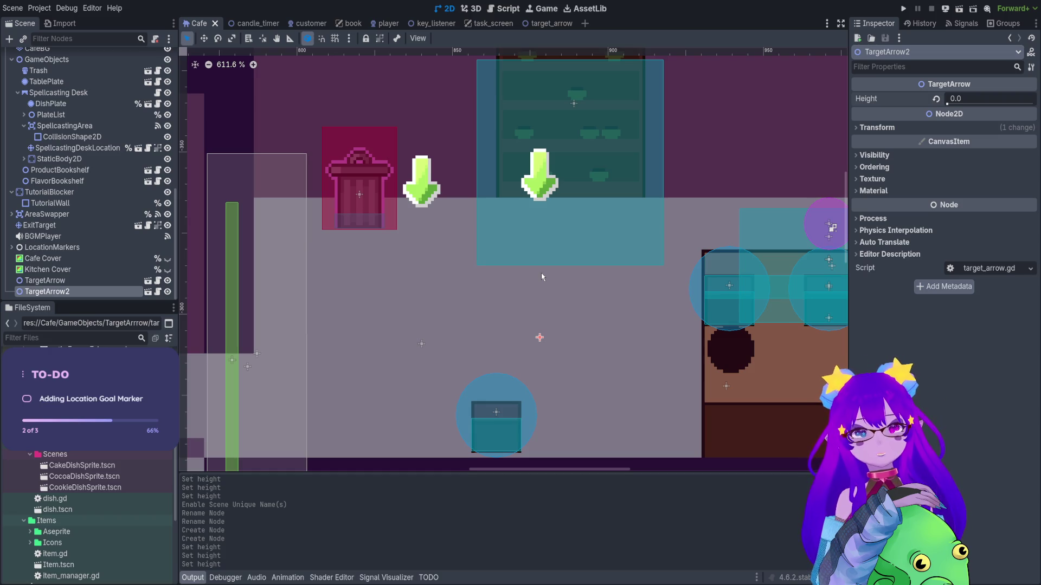
- Review target_arrow.gd, then raise TargetArrow2's Height in the Inspector to about 46.338
left_click(507, 11)
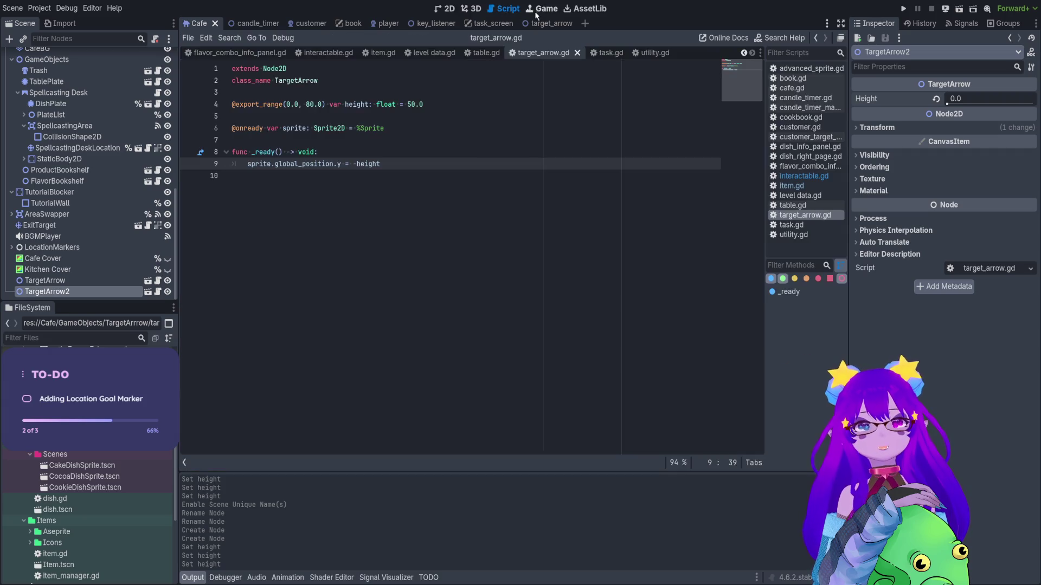
left_click(542, 9)
left_click(470, 9)
left_click(446, 8)
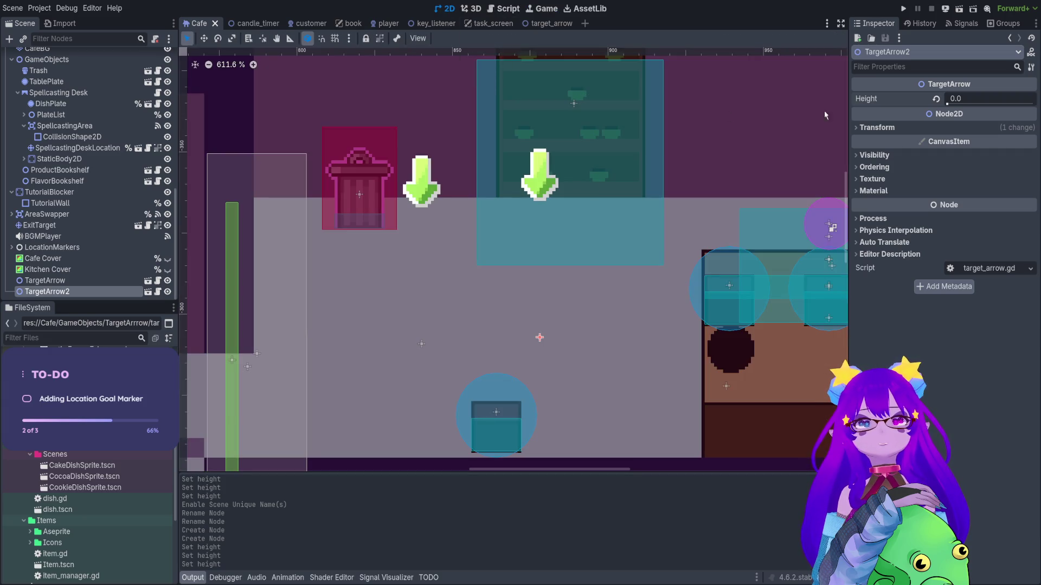
left_click_drag(948, 104, 1001, 100)
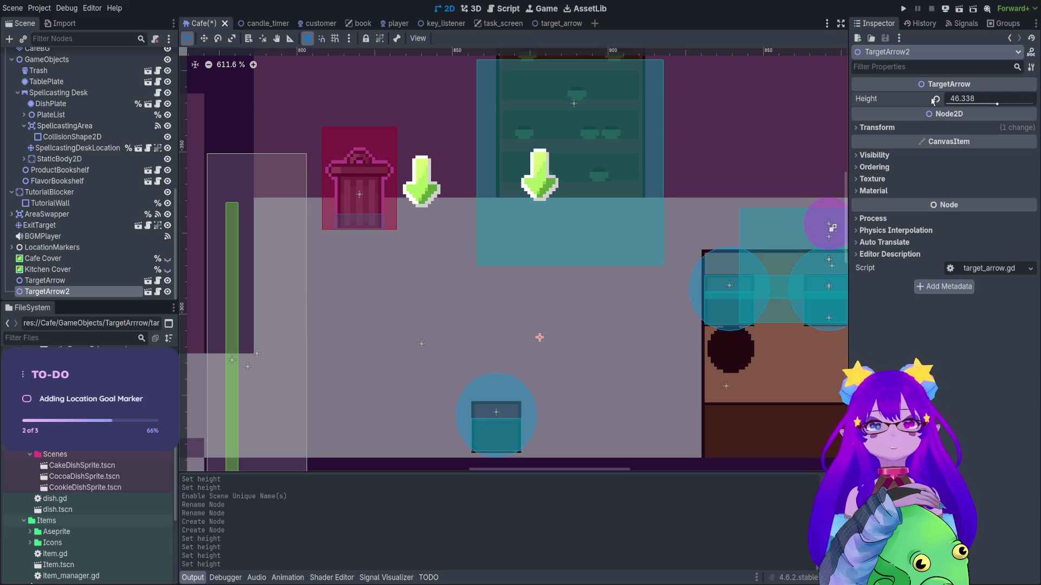
- Nudge TargetArrow2's Height to 46.128 and move it up to (880, -335) above the FlavorBookshelf
left_click(1008, 25)
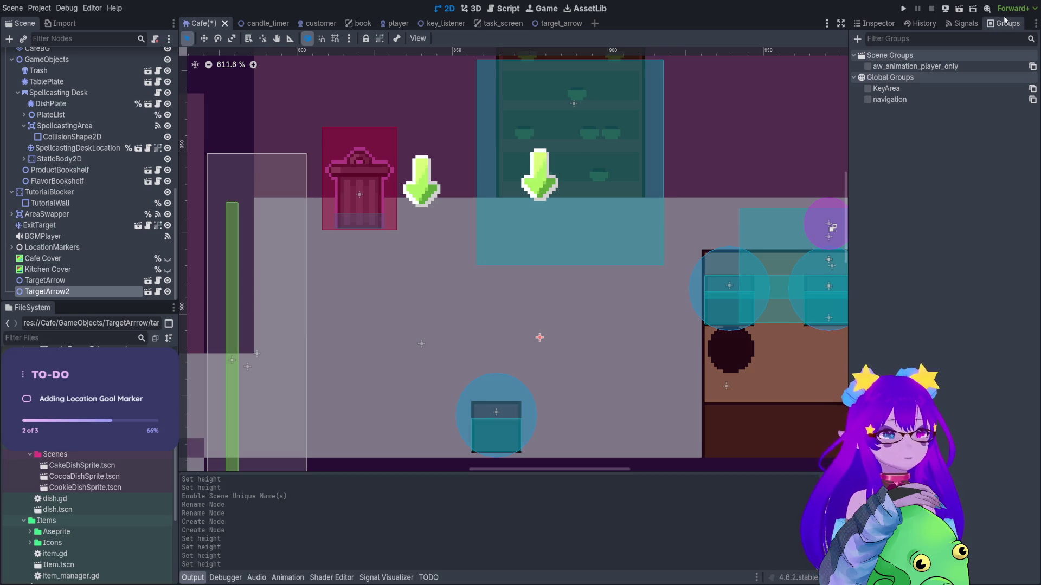
left_click(871, 24)
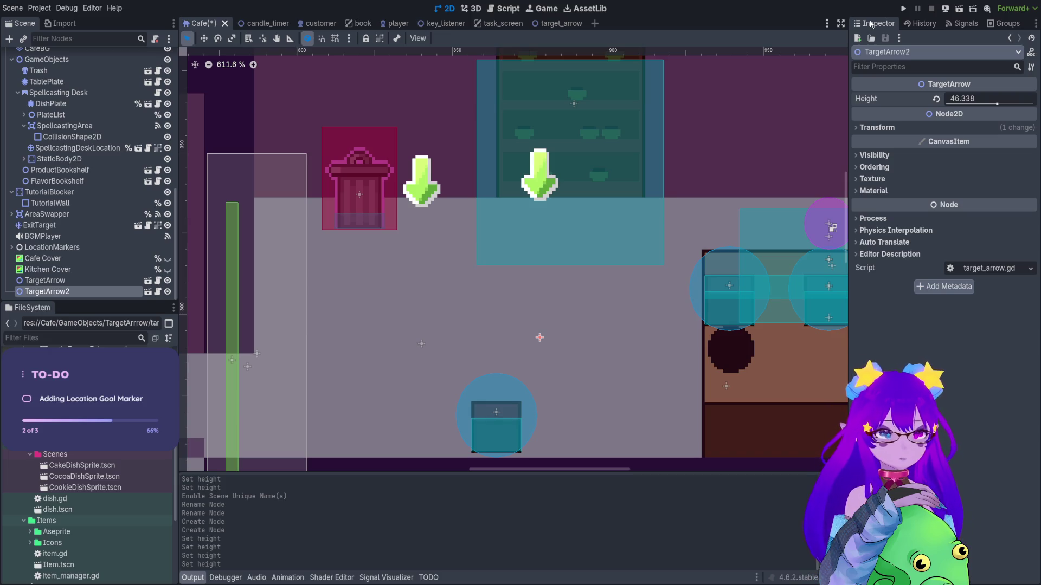
left_click_drag(996, 104, 993, 104)
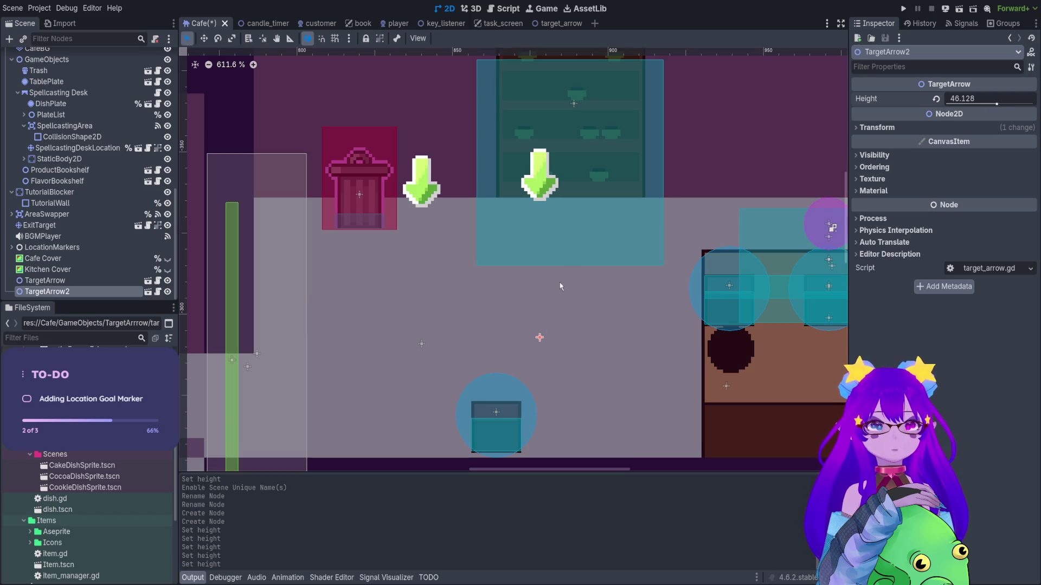
scroll(519, 364, "down", 5)
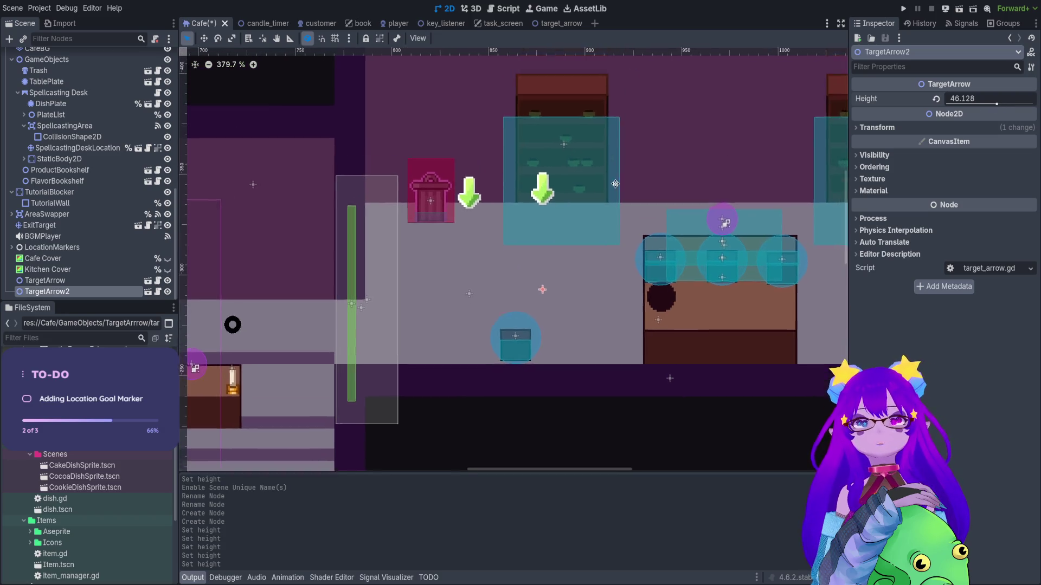
mouse_move(532, 348)
left_mouse_down()
mouse_move(550, 248)
mouse_move(552, 262)
left_mouse_up()
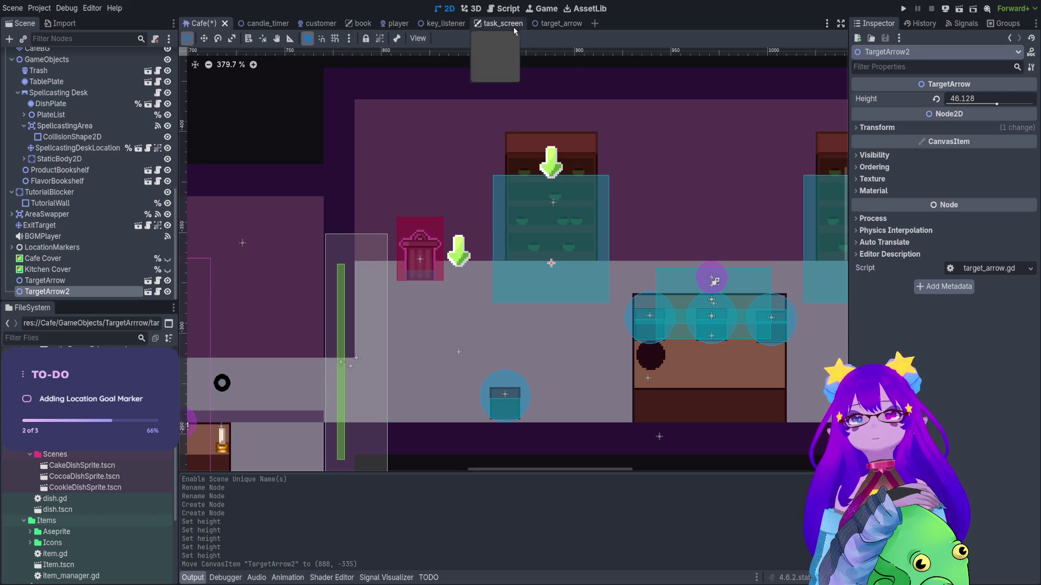
left_click(547, 24)
left_click_drag(515, 188, 514, 150)
key("ctrl+z")
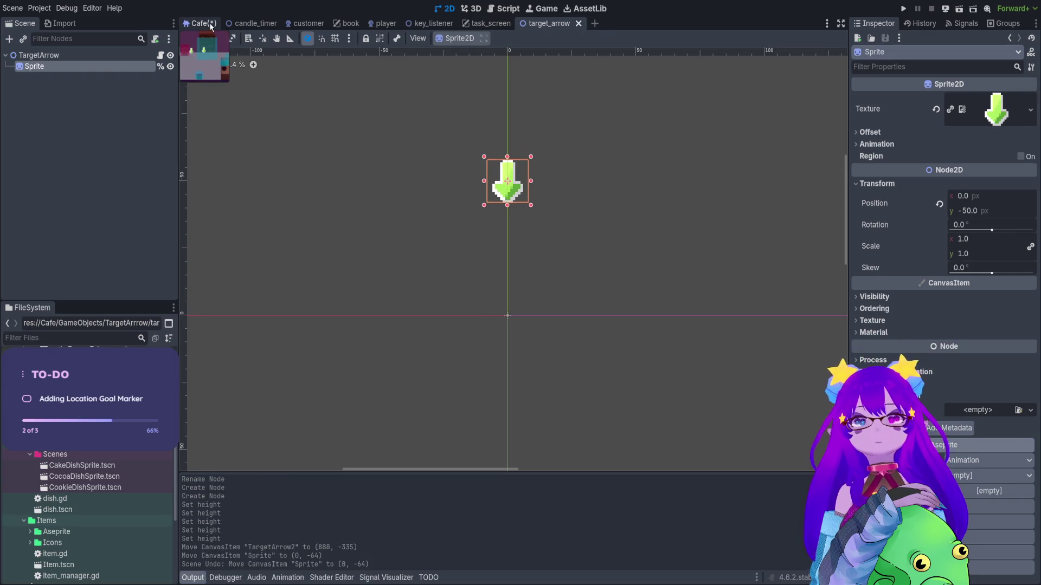
left_click(201, 23)
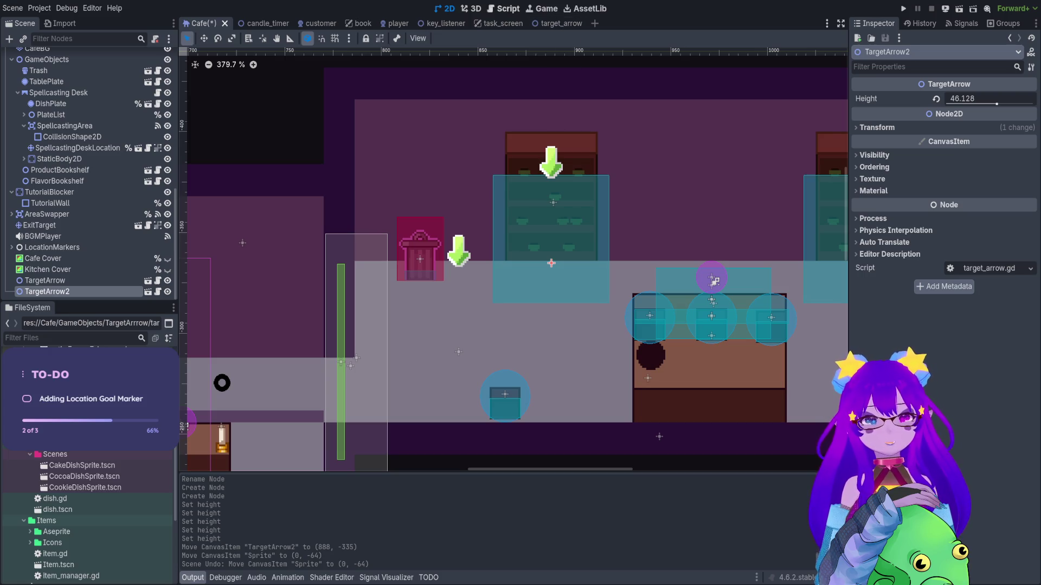
left_click(505, 9)
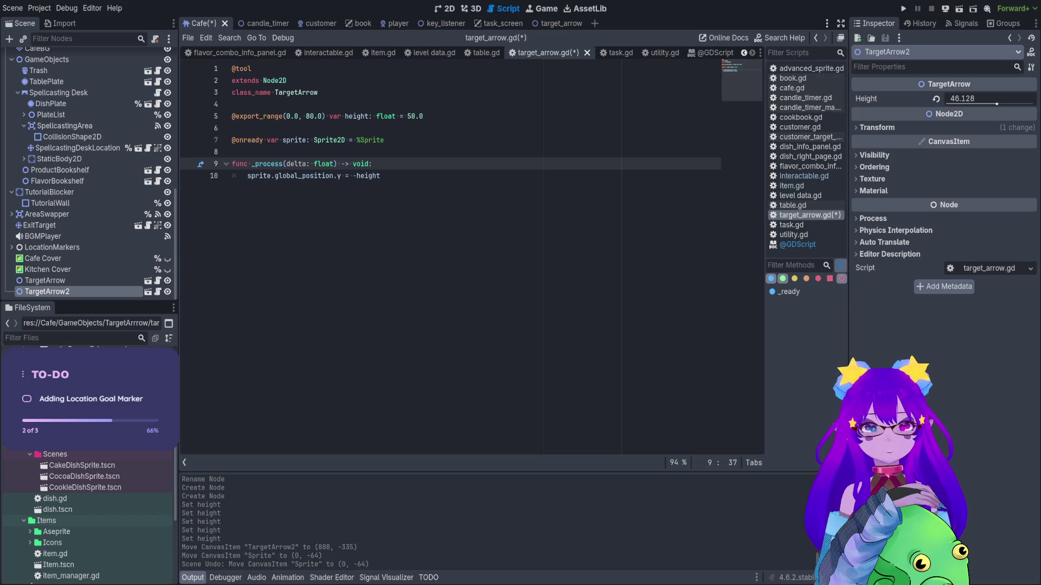
key("ctrl+Home")
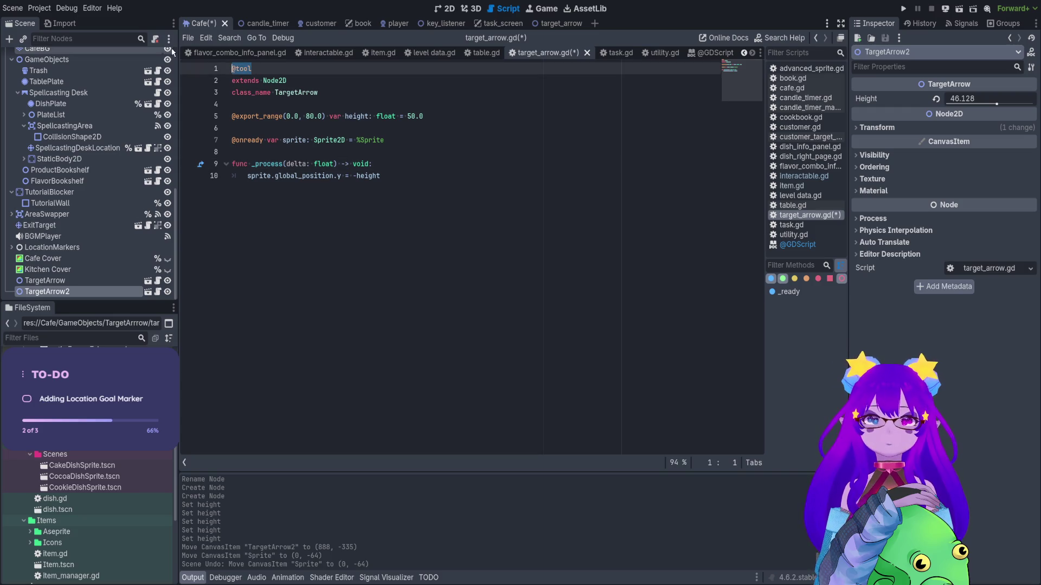
double_click(267, 164)
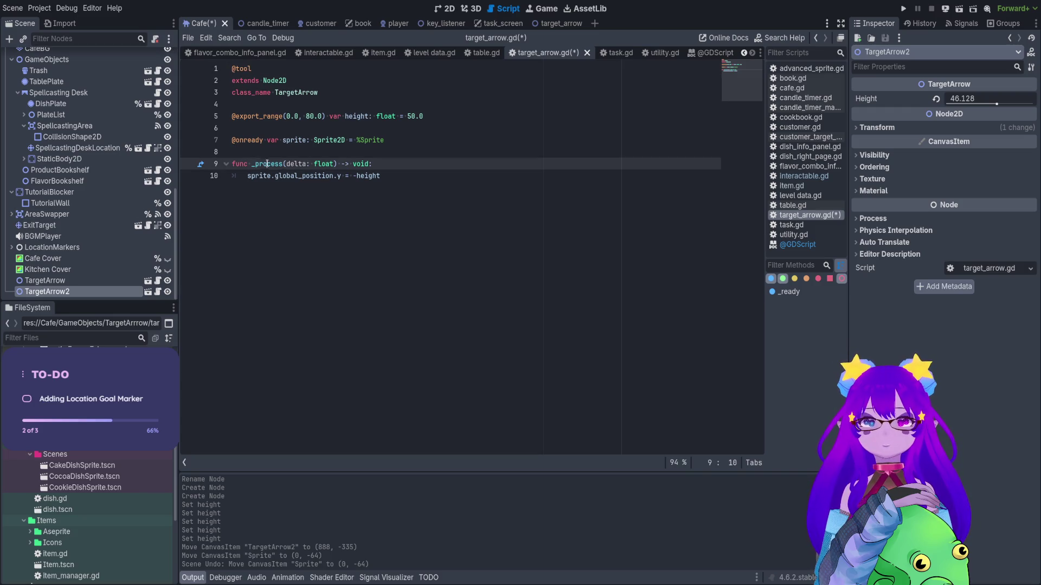
key("ctrl+End")
key("ctrl+s")
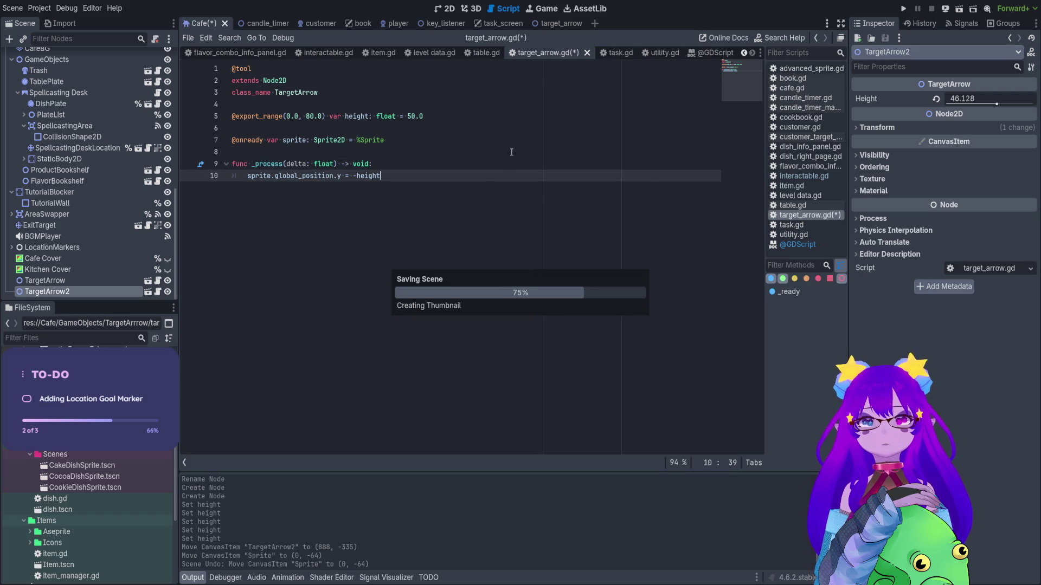
- Preview the arrow offset in 2D, then revert TargetArrow2's Height to its default 50.0
left_click(448, 10)
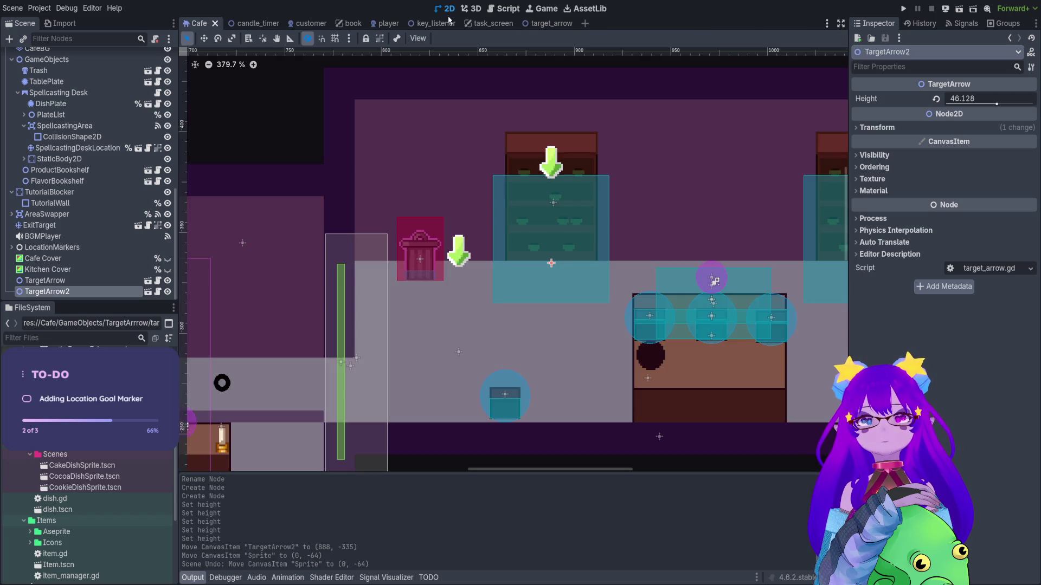
mouse_move(996, 104)
left_mouse_down()
mouse_move(967, 104)
mouse_move(1007, 105)
mouse_move(980, 104)
left_mouse_up()
left_click(935, 99)
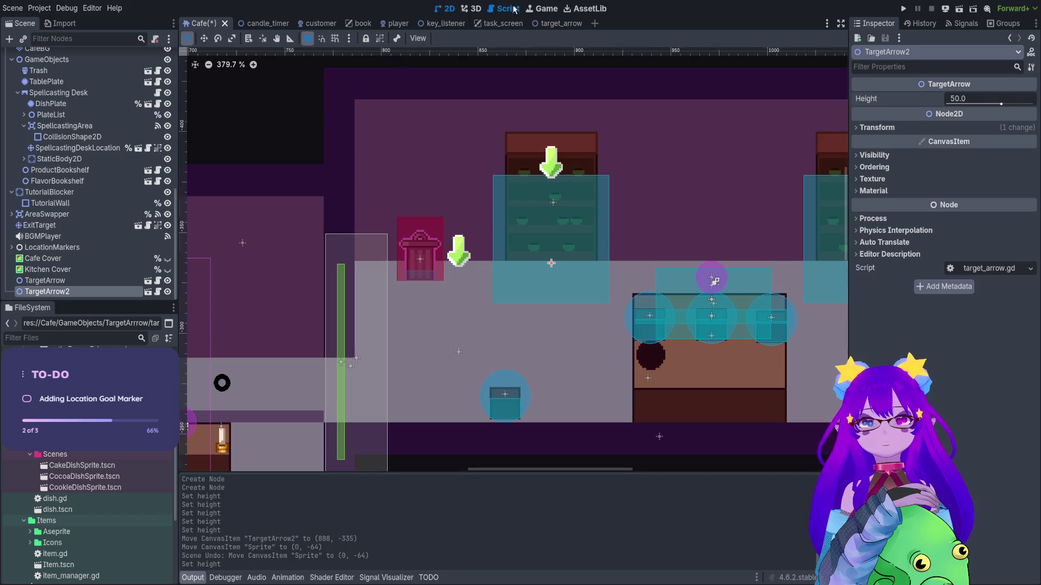
- Back in target_arrow.gd, select the _process function signature after the underscore
left_click(504, 9)
double_click(266, 163)
left_click_drag(372, 164, 253, 163)
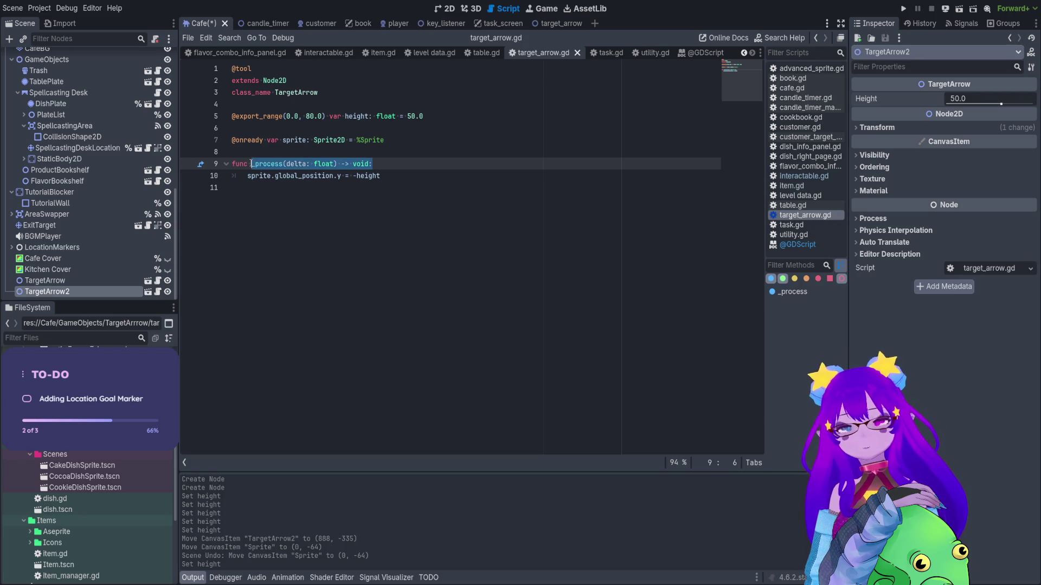
- Rename the function to _run() -> void, save, and run the script with Ctrl+Shift+X
type("run")
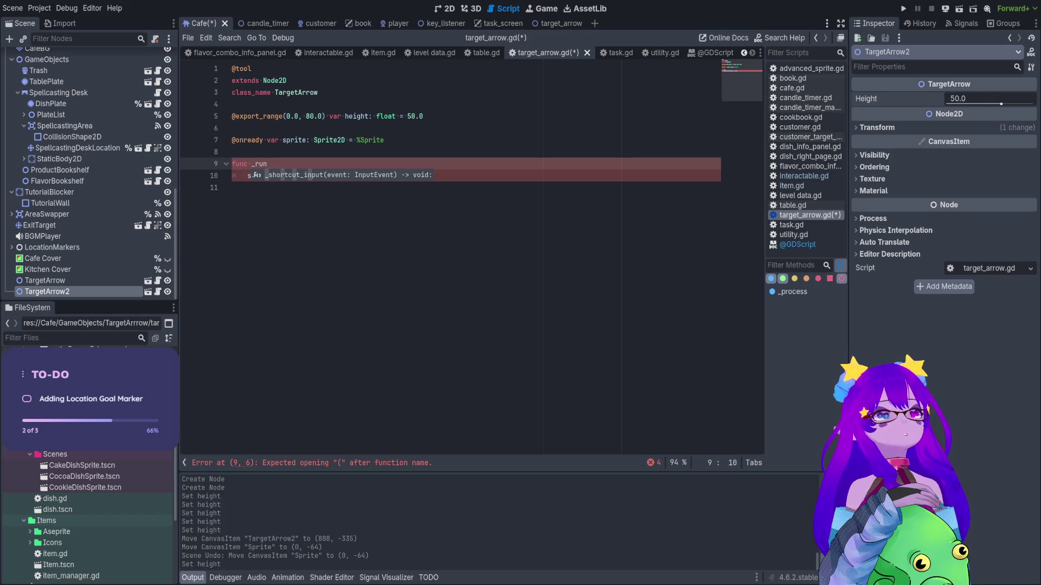
key("Escape")
type("() -> void:")
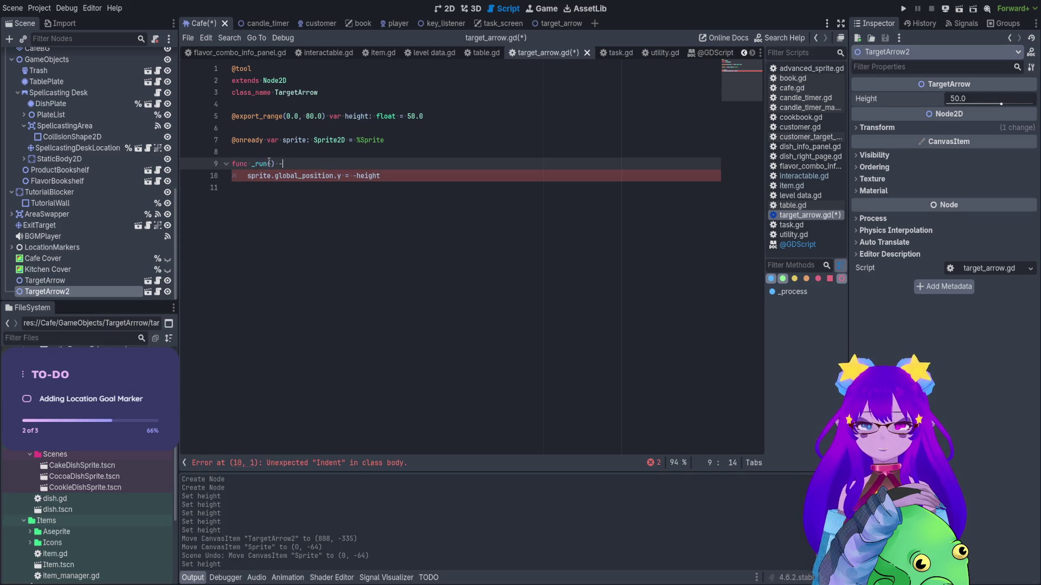
key("ctrl+s")
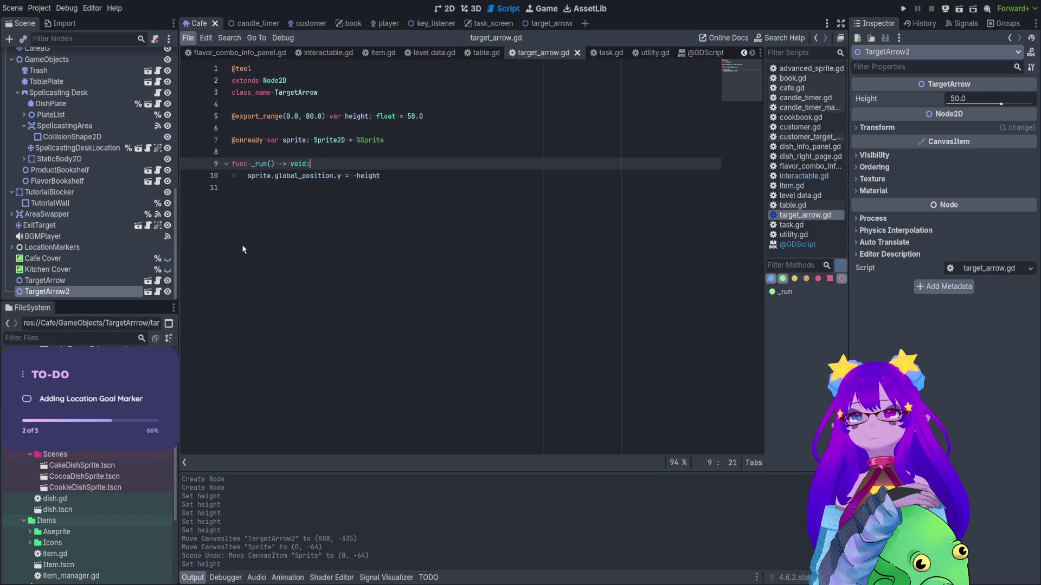
key("ctrl+shift+x")
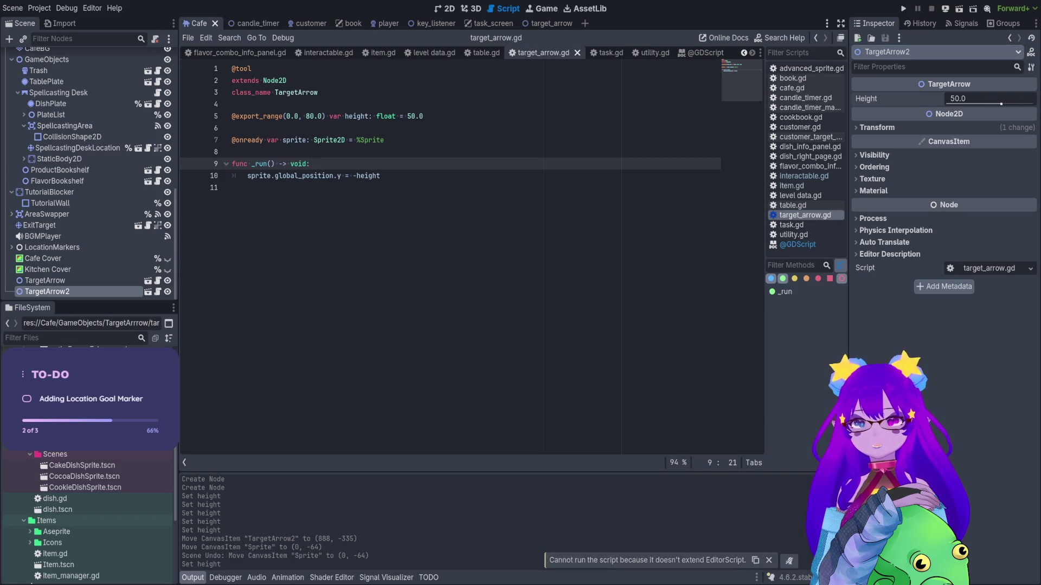
left_click(424, 67)
type("extends ")
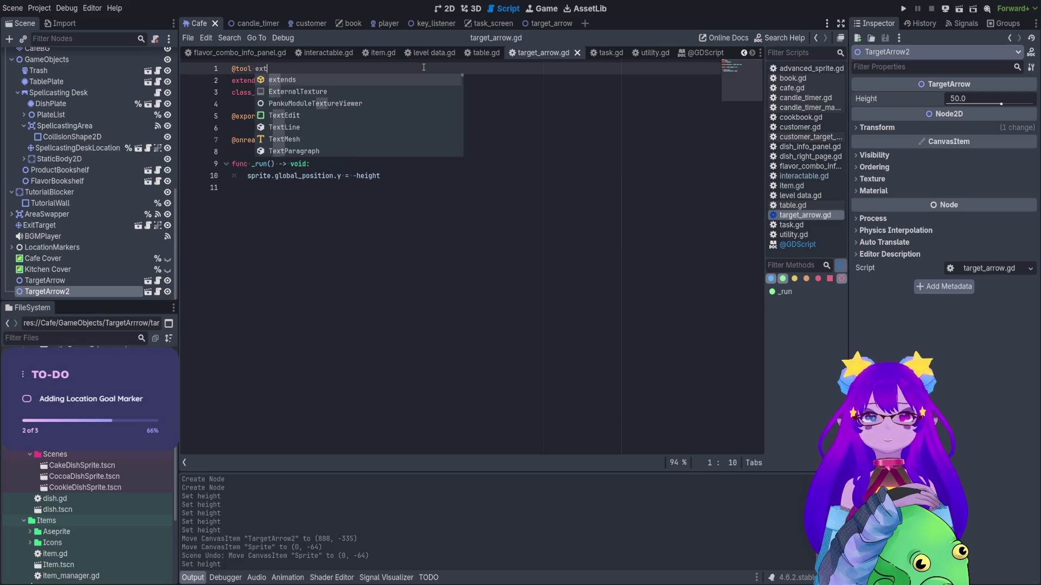
type("Edi")
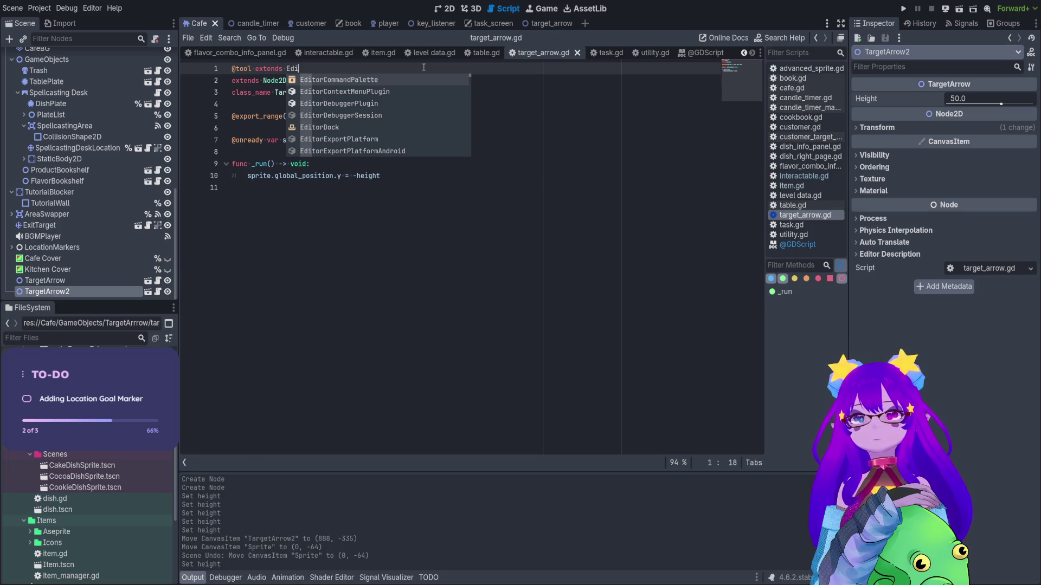
type("torscri")
key("Return")
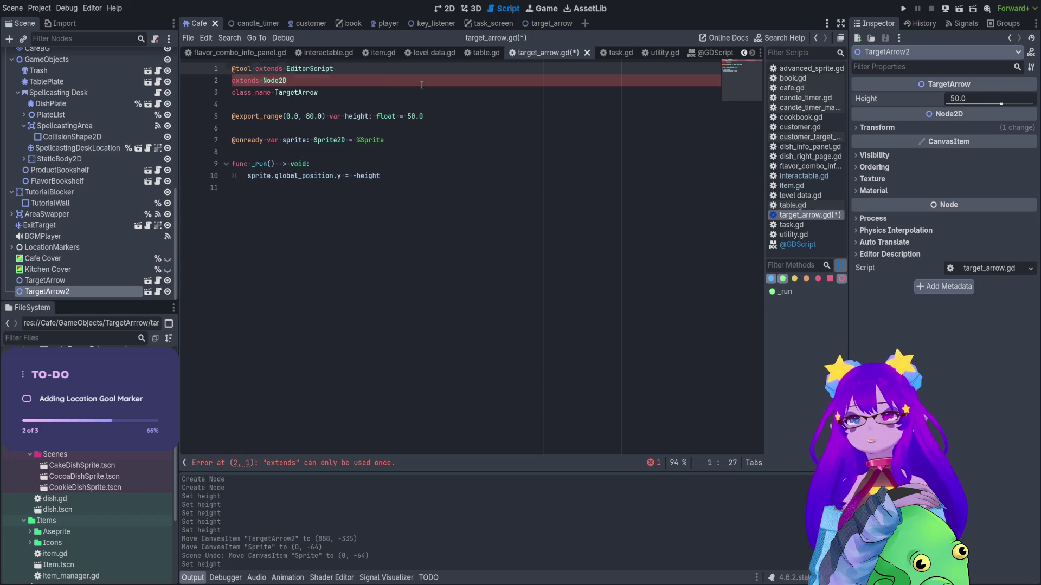
left_click(422, 85)
key("ctrl+s")
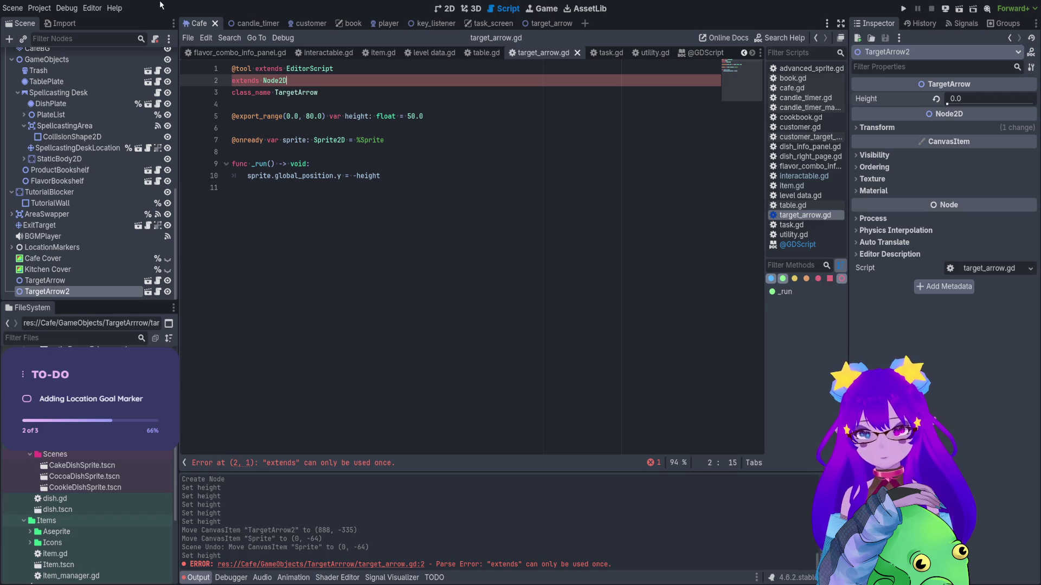
- Delete the separate 'extends Node2D' line from target_arrow.gd
triple_click(301, 85)
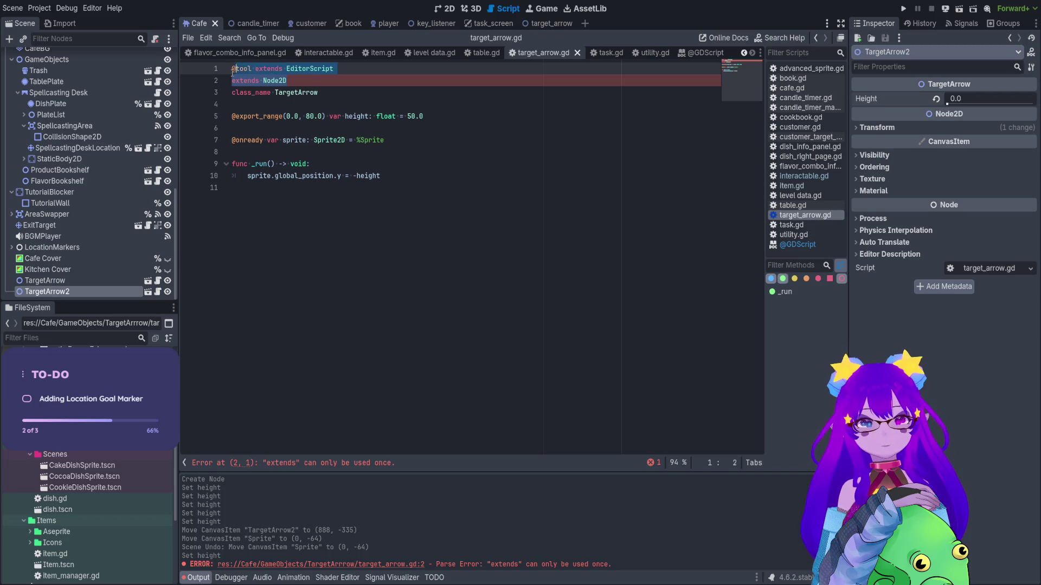
key("BackSpace")
left_click(428, 85)
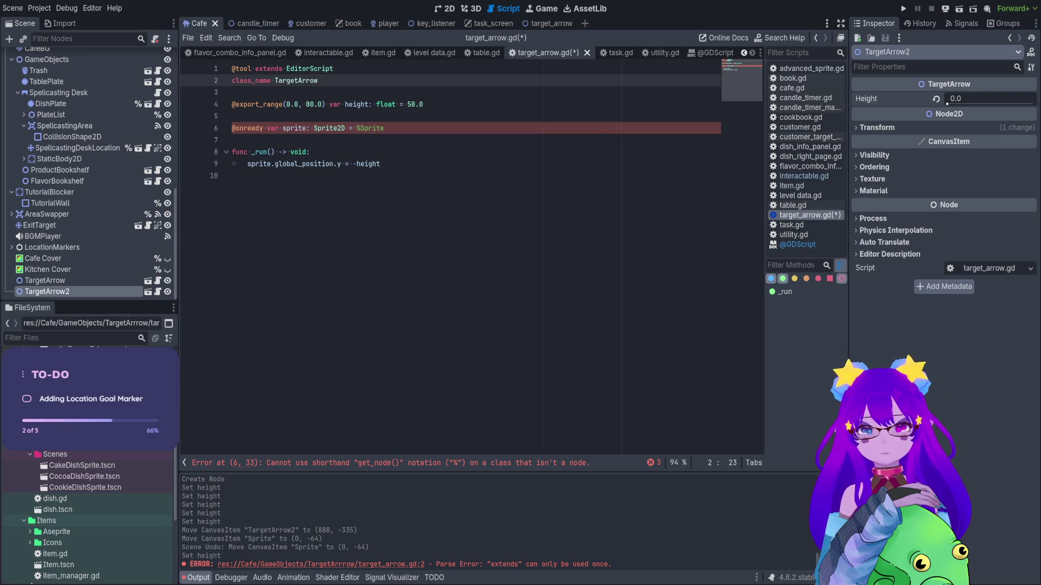
key("Home")
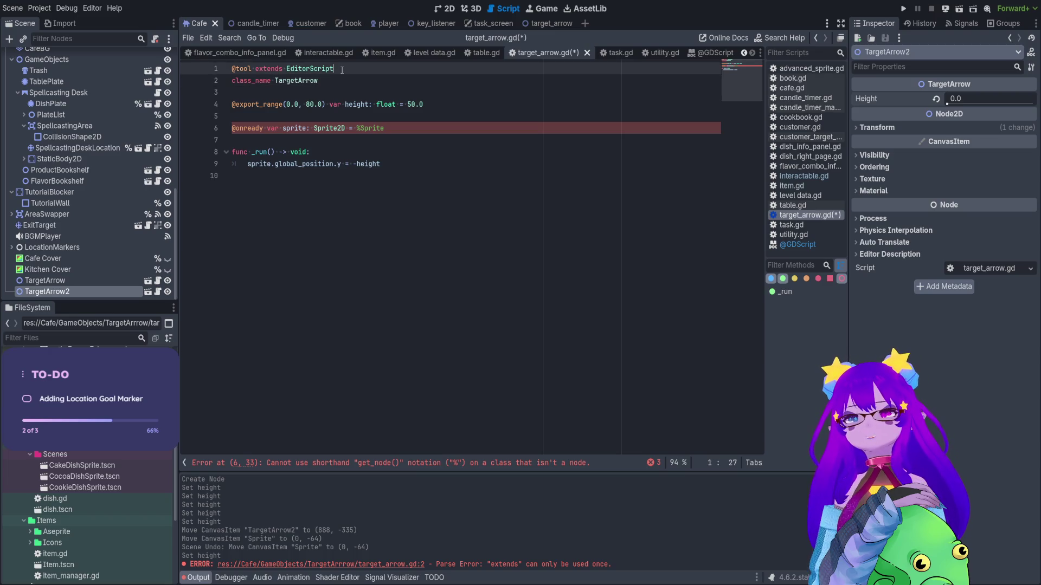
key("Return")
key("Return")
left_click(250, 81)
key("ctrl+v")
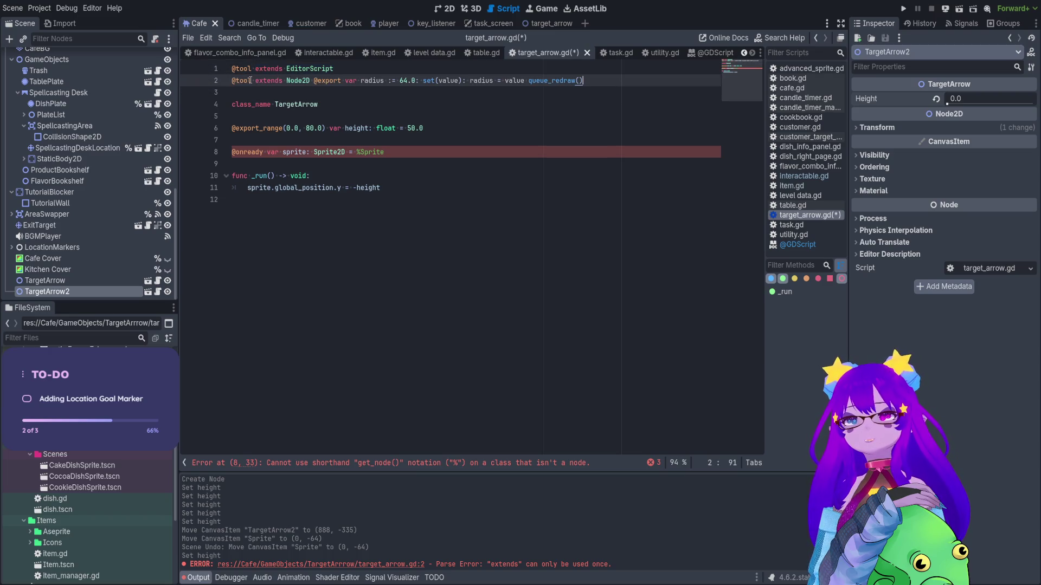
- Highlight the radius declaration, the set(value) setter and its queue_redraw call
left_click(313, 81)
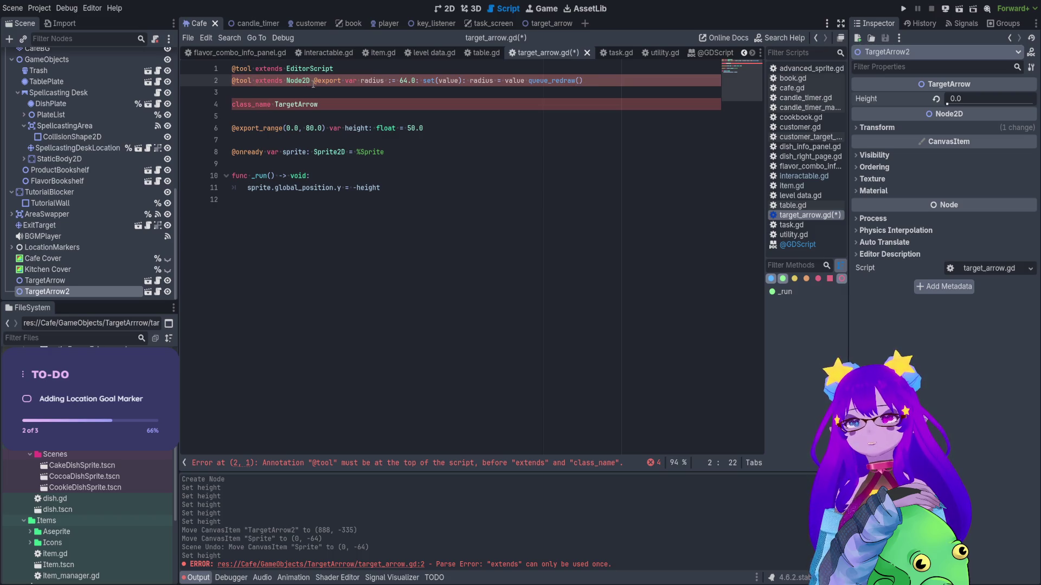
left_click_drag(313, 82, 465, 82)
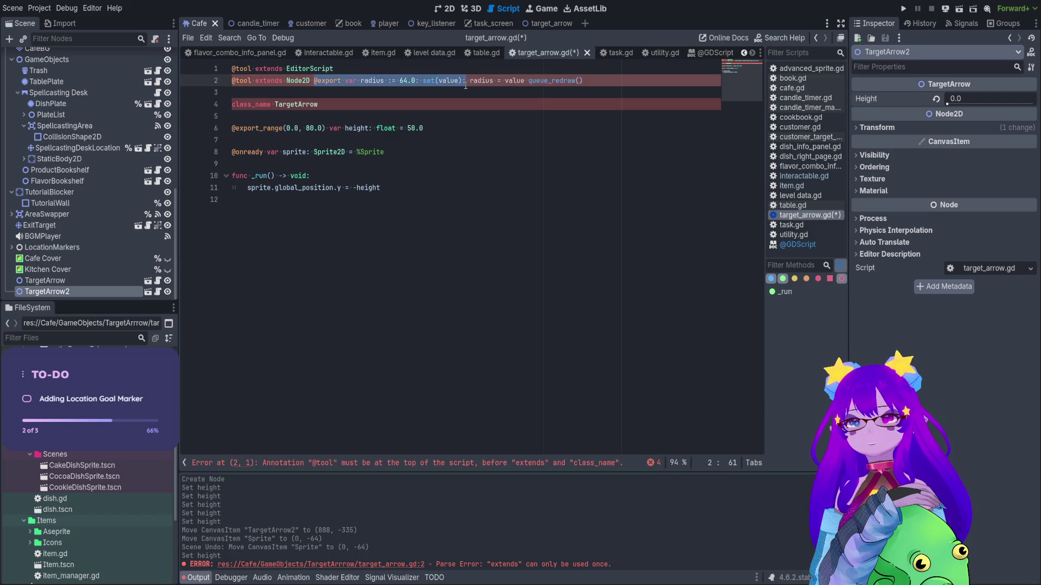
double_click(450, 81)
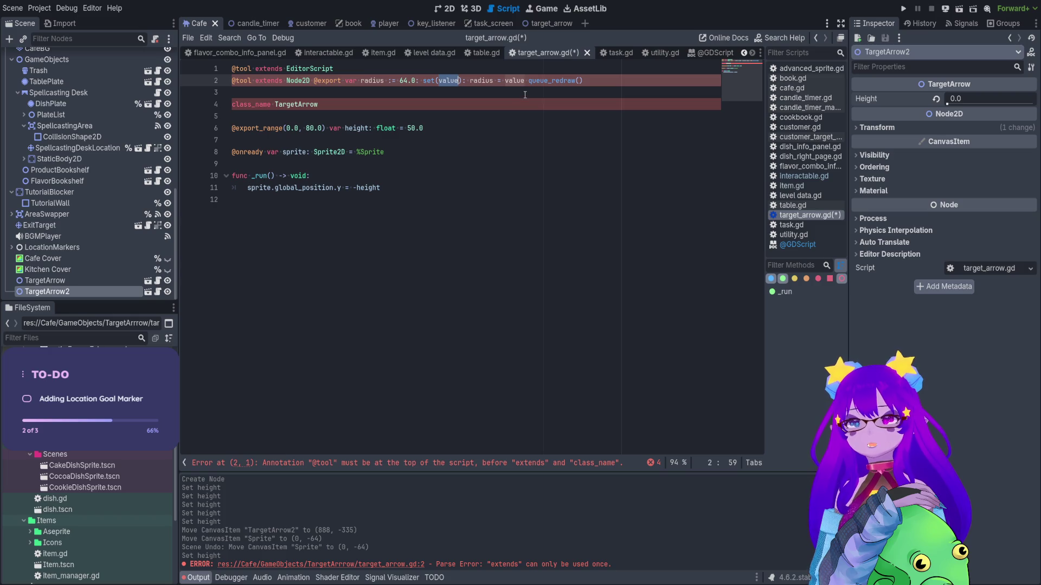
left_click(590, 82)
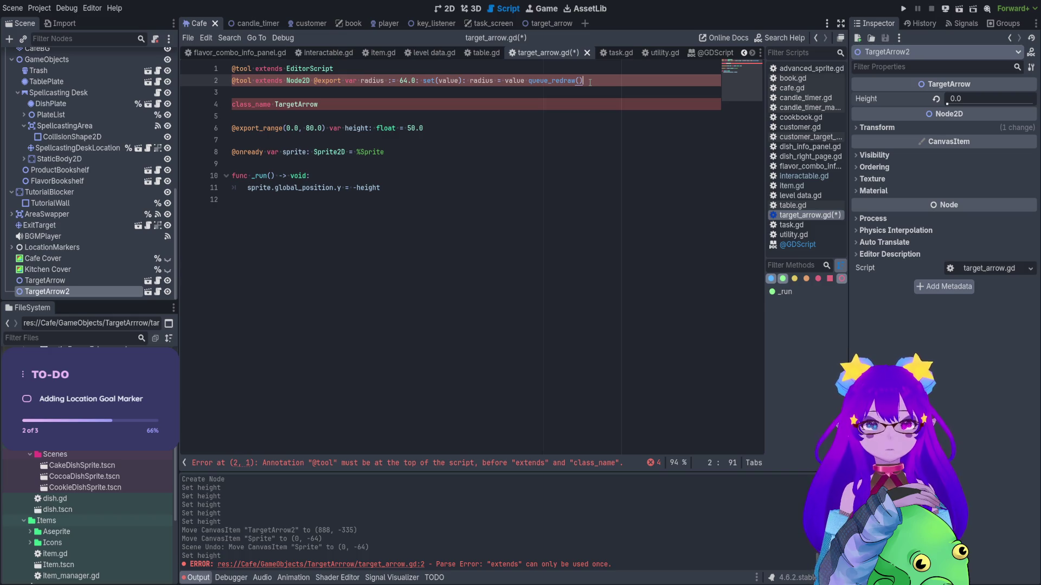
left_click_drag(580, 85, 259, 83)
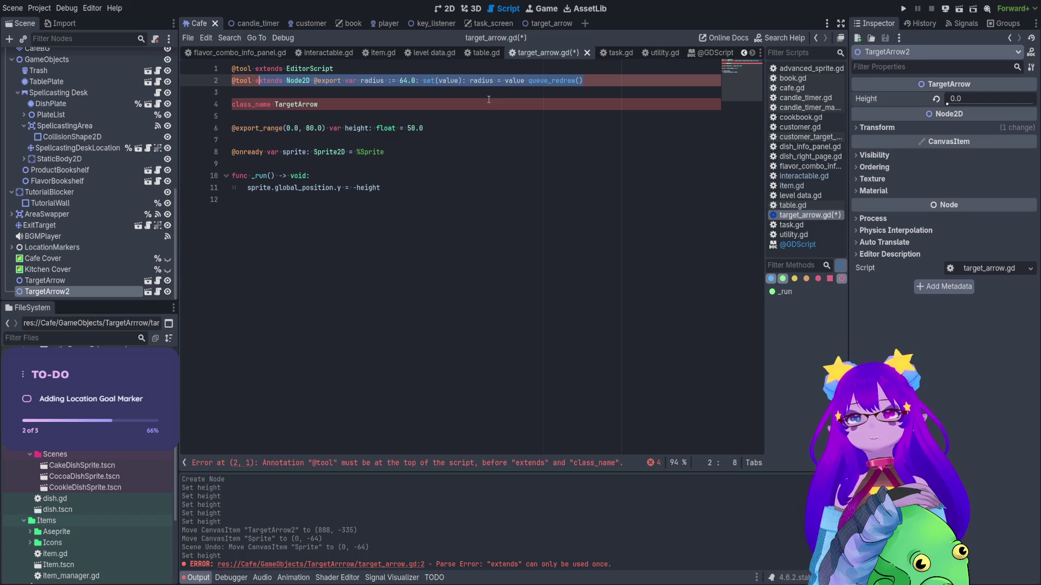
double_click(429, 81)
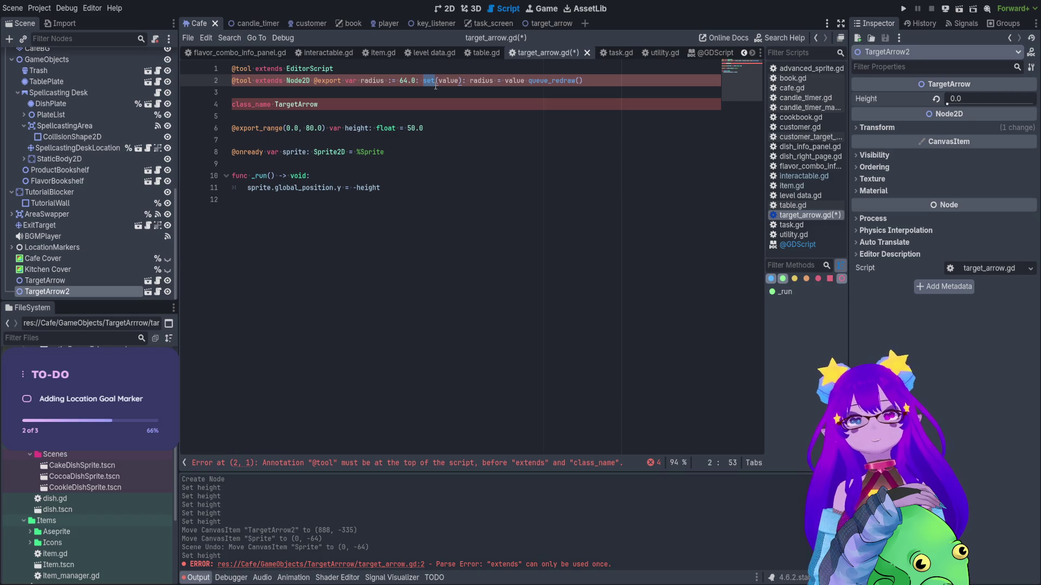
double_click(557, 81)
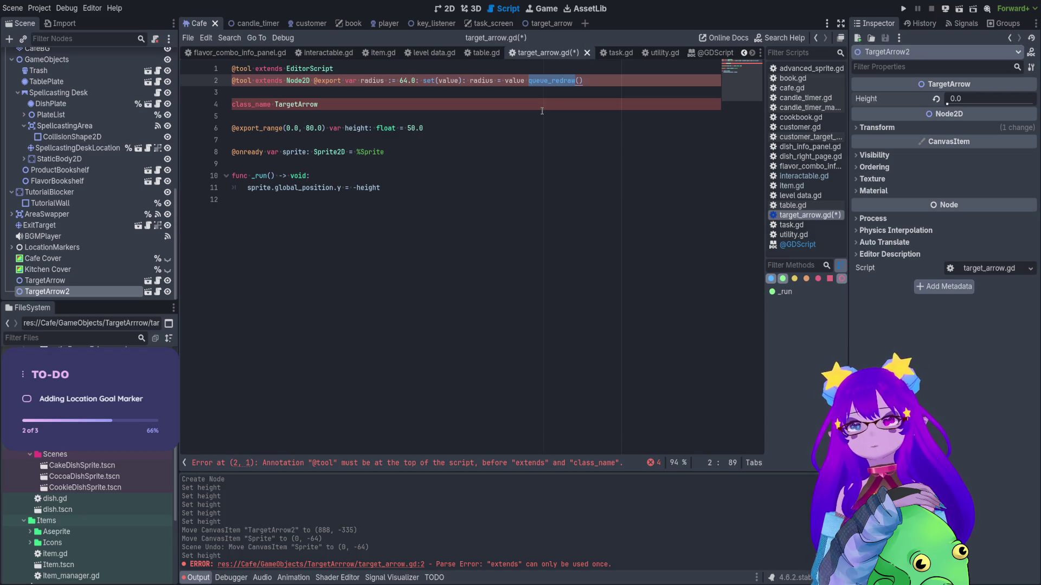
- Retype queue_redraw, then highlight the setter body, the value parameter and the default 64.0
type("queue_redraw")
left_click_drag(582, 80, 472, 82)
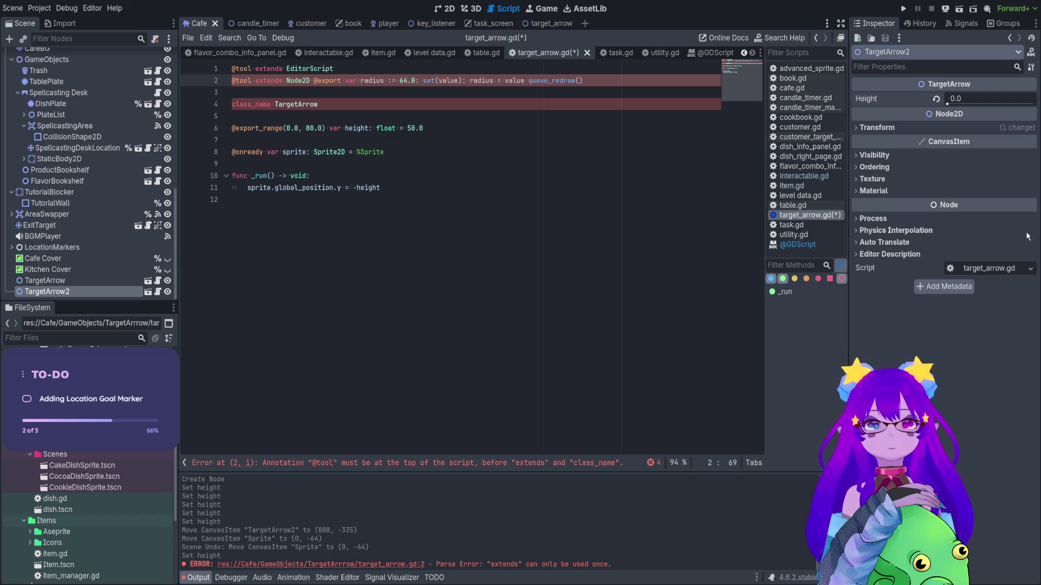
left_click(474, 80)
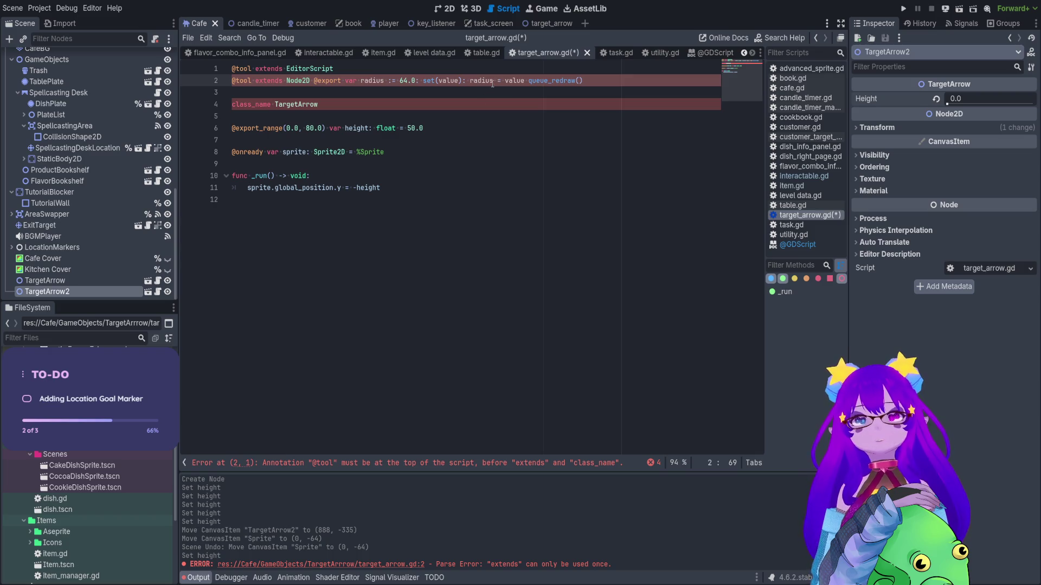
left_click(443, 82)
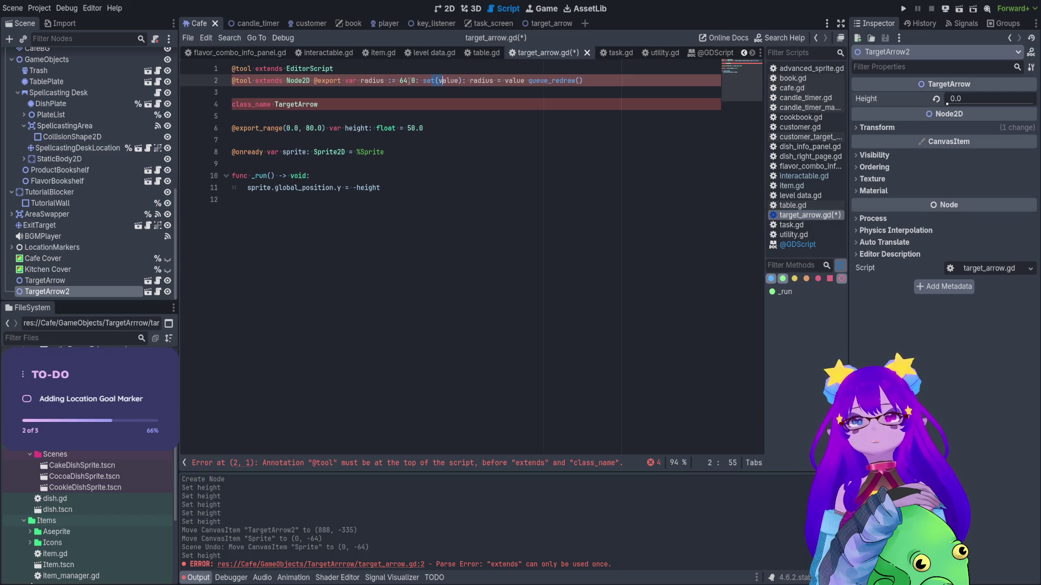
left_click_drag(415, 80, 400, 80)
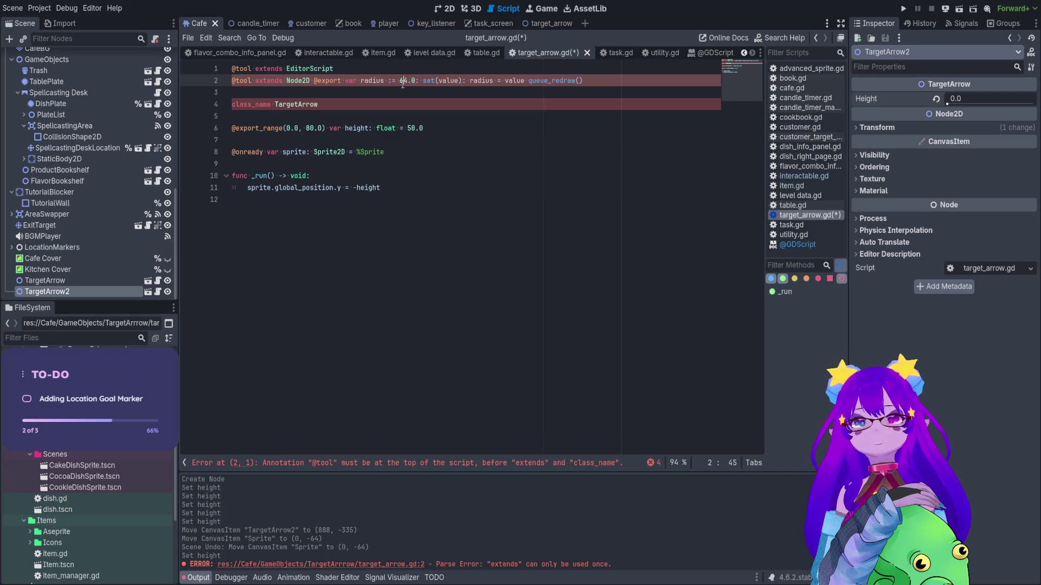
left_click(234, 140)
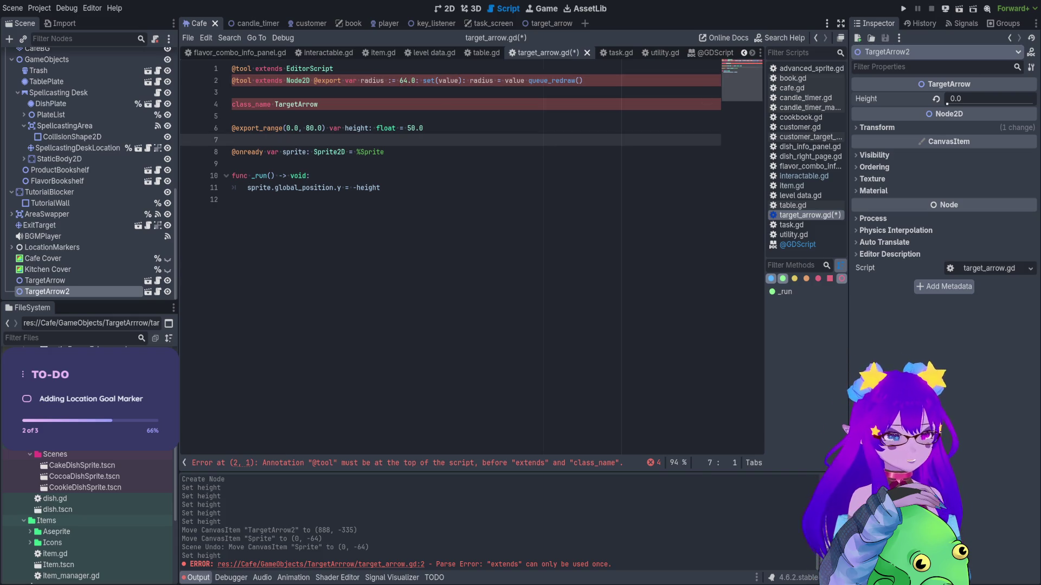